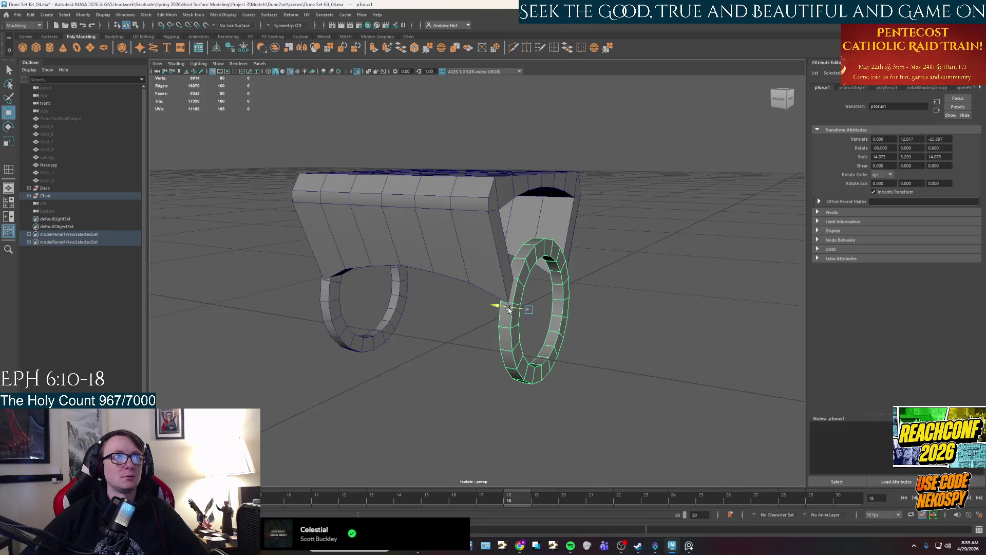
# Orbit around the wheel and chair to a straight front view
pyautogui.moveTo(507, 309)
pyautogui.keyDown('alt'); pyautogui.mouseDown()
pyautogui.moveTo(440, 347)
pyautogui.moveTo(529, 344)
pyautogui.moveTo(513, 354)
pyautogui.moveTo(536, 353)
pyautogui.mouseUp(); pyautogui.keyUp('alt')
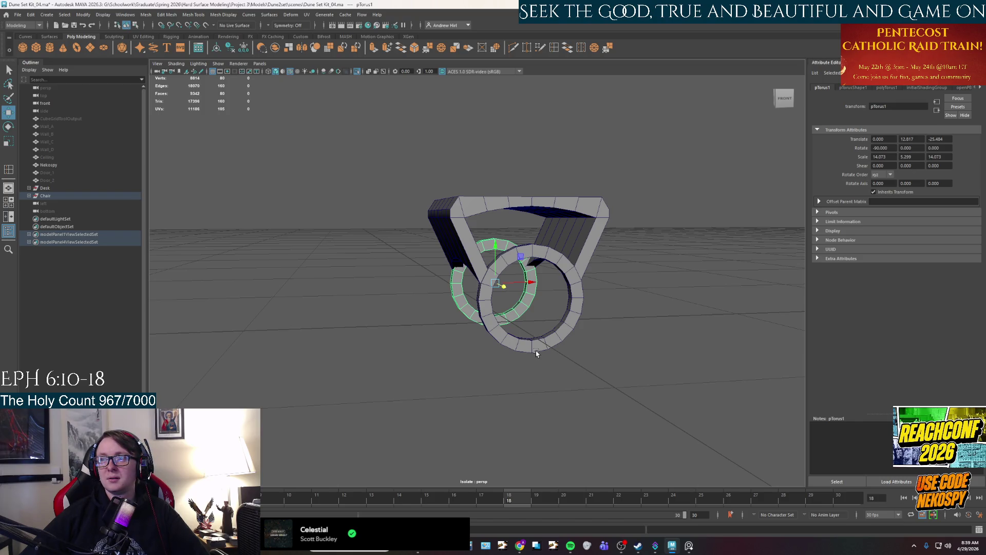
pyautogui.keyDown('alt'); pyautogui.moveTo(634, 293); pyautogui.dragTo(601, 334); pyautogui.keyUp('alt')
pyautogui.click(706, 352)
pyautogui.moveTo(707, 352)
pyautogui.keyDown('alt'); pyautogui.mouseDown()
pyautogui.moveTo(658, 367)
pyautogui.moveTo(647, 338)
pyautogui.mouseUp(); pyautogui.keyUp('alt')
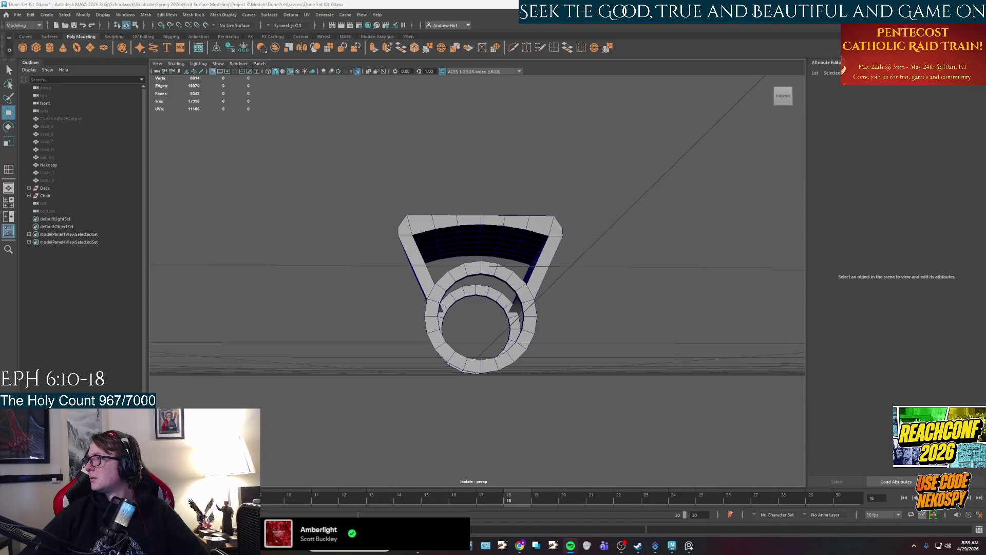
pyautogui.press('super+d')
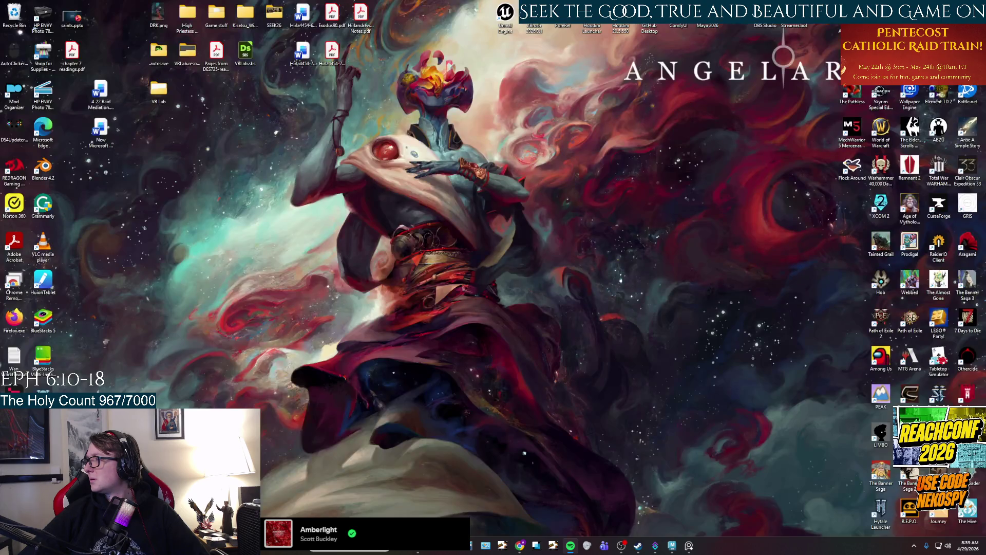
pyautogui.press('super+d')
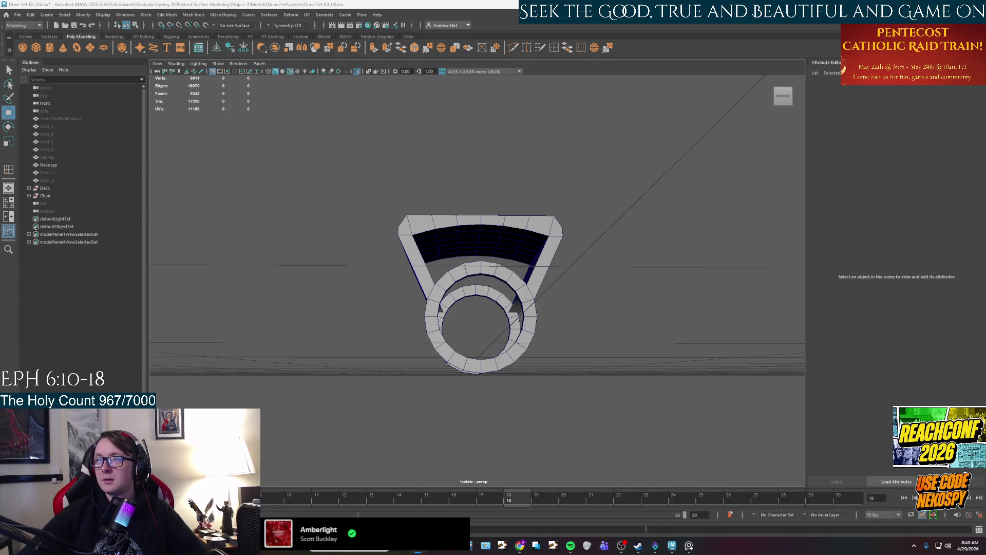
# Select the Chair group and raise it along Y to about Translate Y 15.8
pyautogui.moveTo(696, 343)
pyautogui.keyDown('alt'); pyautogui.mouseDown()
pyautogui.moveTo(586, 262)
pyautogui.moveTo(623, 266)
pyautogui.moveTo(654, 384)
pyautogui.mouseUp(); pyautogui.keyUp('alt')
pyautogui.moveTo(636, 325)
pyautogui.keyDown('alt'); pyautogui.mouseDown()
pyautogui.moveTo(616, 298)
pyautogui.moveTo(514, 247)
pyautogui.moveTo(469, 282)
pyautogui.moveTo(477, 199)
pyautogui.moveTo(457, 203)
pyautogui.moveTo(587, 215)
pyautogui.mouseUp(); pyautogui.keyUp('alt')
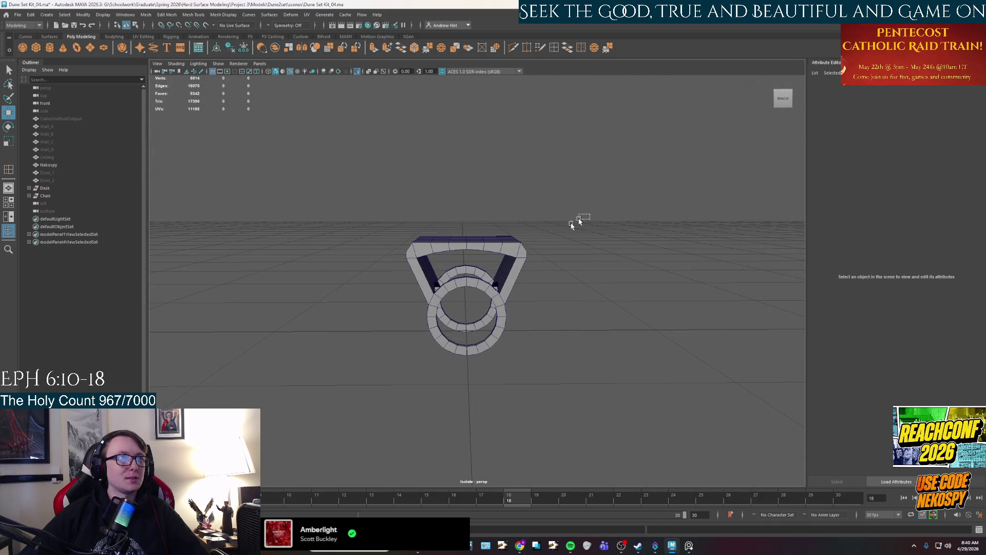
pyautogui.click(511, 252)
pyautogui.click(44, 196)
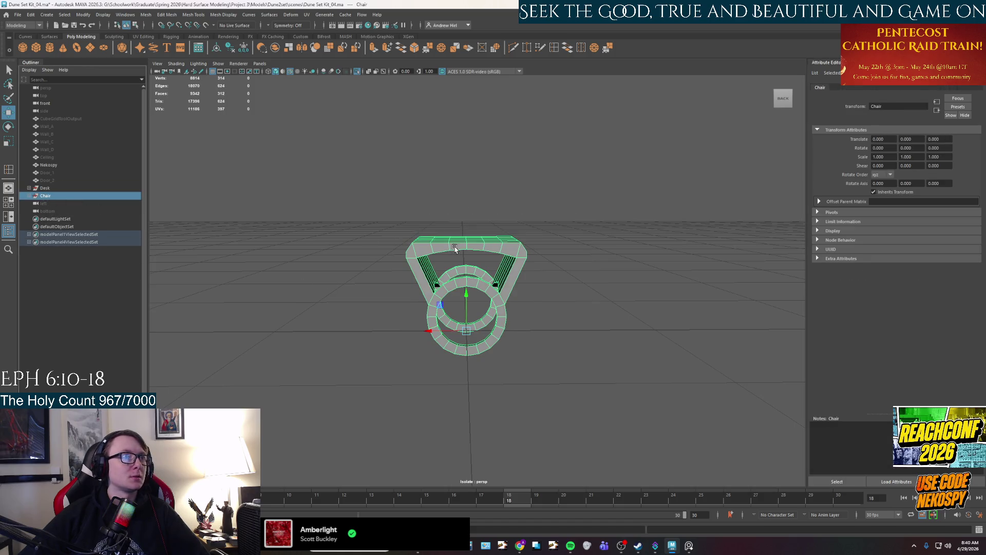
pyautogui.moveTo(466, 295); pyautogui.dragTo(466, 266)
pyautogui.click(535, 303)
pyautogui.moveTo(535, 303)
pyautogui.keyDown('alt'); pyautogui.mouseDown()
pyautogui.moveTo(502, 337)
pyautogui.moveTo(407, 334)
pyautogui.moveTo(418, 325)
pyautogui.moveTo(616, 447)
pyautogui.mouseUp(); pyautogui.keyUp('alt')
# Zoom in and out on the PureRef reference board, then return to Maya
pyautogui.hotkey('alt', 'Tab')
pyautogui.scroll(-6, 649, 429)
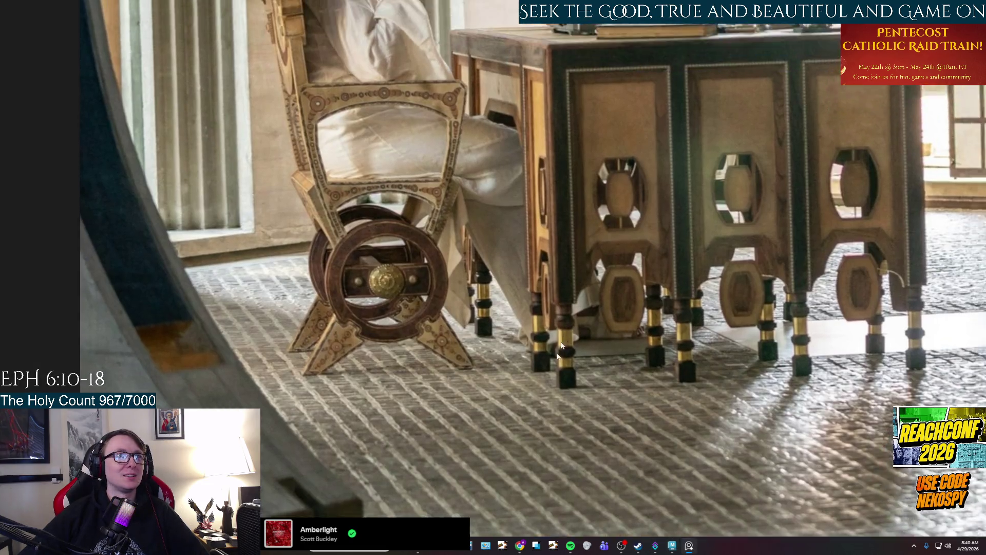
pyautogui.scroll(6, 341, 249)
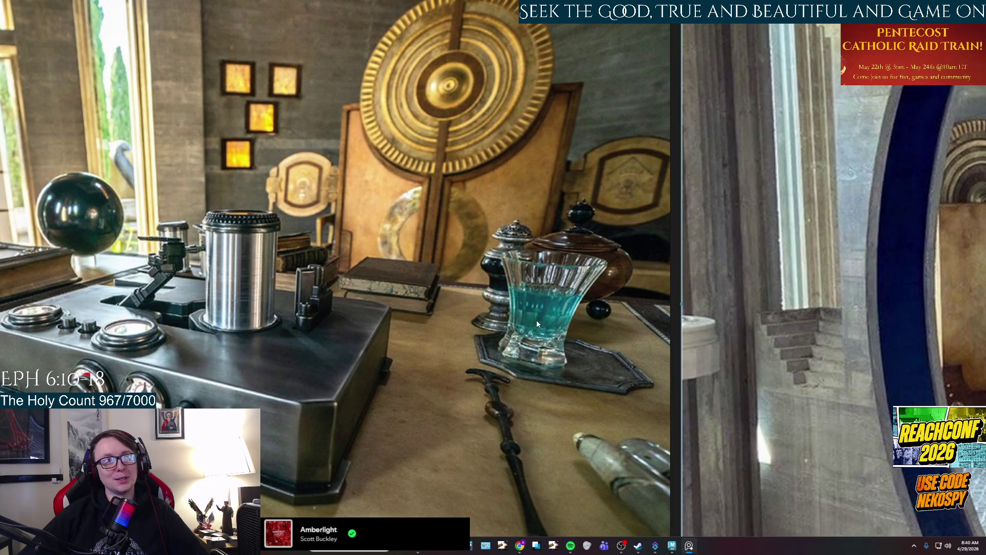
pyautogui.scroll(-4, 536, 319)
pyautogui.scroll(3, 536, 319)
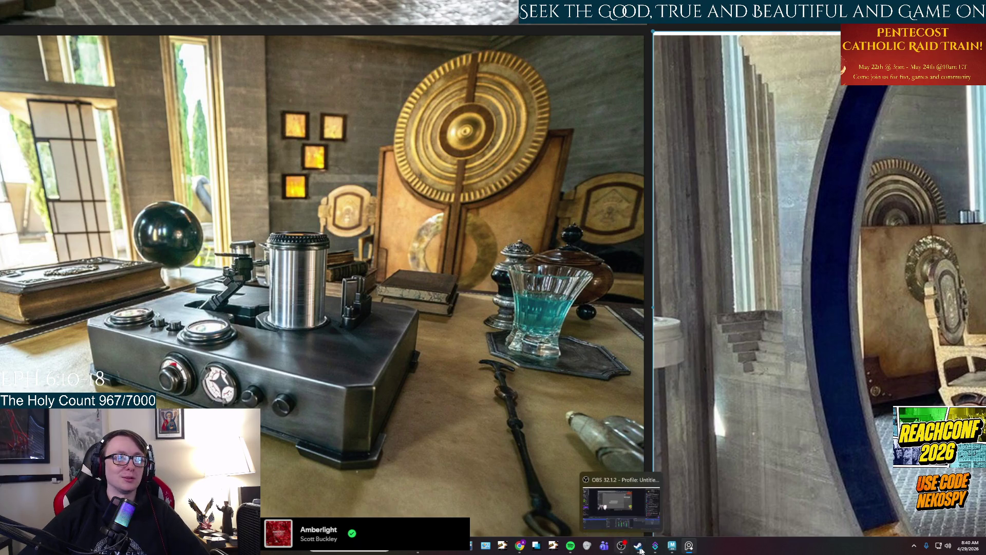
pyautogui.moveTo(671, 546)
pyautogui.click(654, 516)
# Orbit the ring-and-frame model, then pan the reference board to the chair photo
pyautogui.moveTo(482, 264)
pyautogui.keyDown('alt'); pyautogui.mouseDown()
pyautogui.moveTo(456, 328)
pyautogui.moveTo(618, 387)
pyautogui.mouseUp(); pyautogui.keyUp('alt')
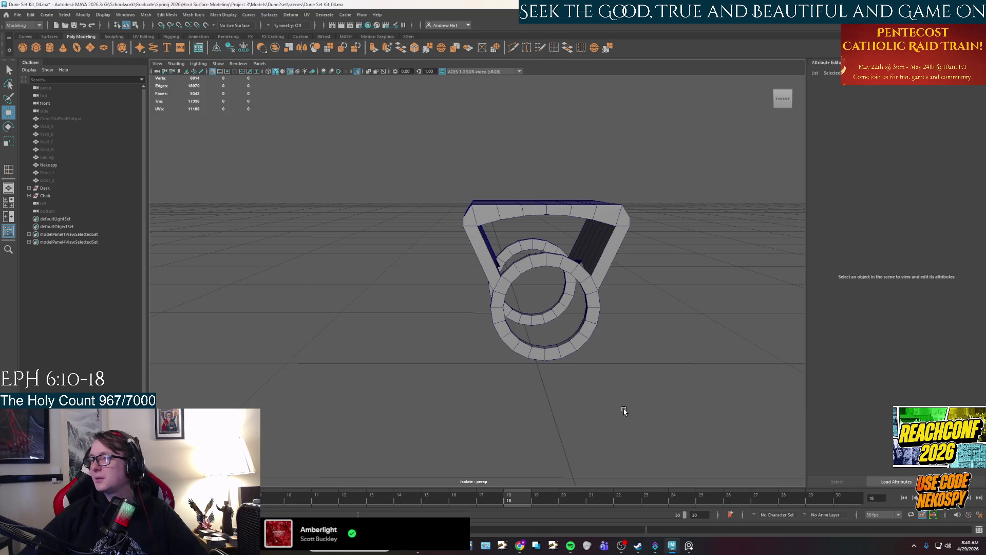
pyautogui.moveTo(653, 414)
pyautogui.keyDown('alt'); pyautogui.mouseDown()
pyautogui.moveTo(592, 412)
pyautogui.moveTo(647, 416)
pyautogui.mouseUp(); pyautogui.keyUp('alt')
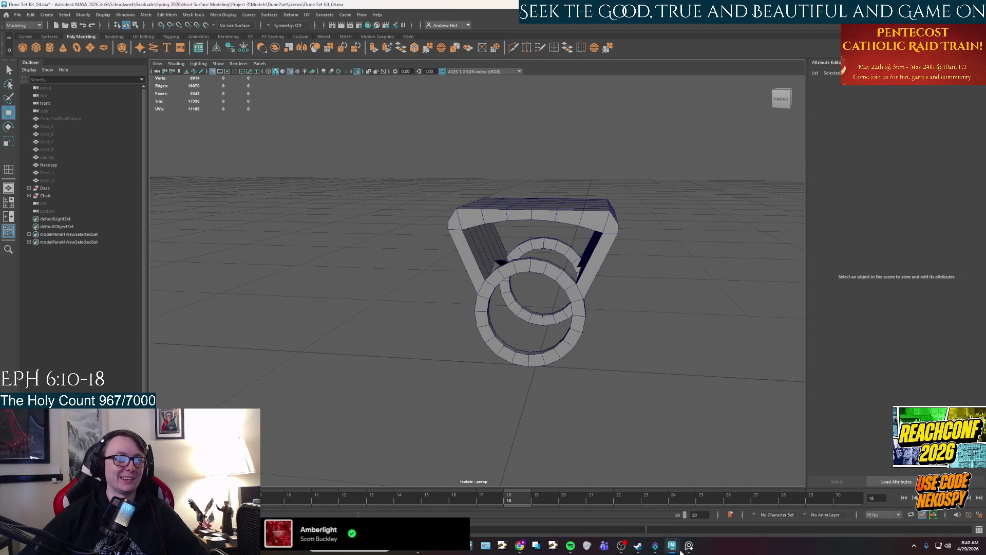
pyautogui.click(688, 546)
pyautogui.scroll(-5, 669, 437)
pyautogui.moveTo(693, 405); pyautogui.dragTo(433, 365, button='middle')
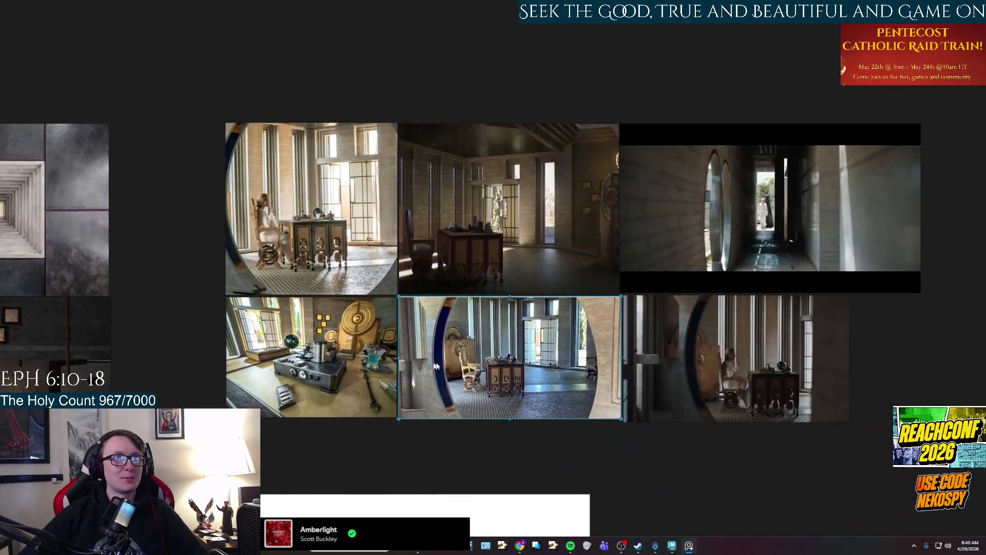
pyautogui.scroll(10, 433, 365)
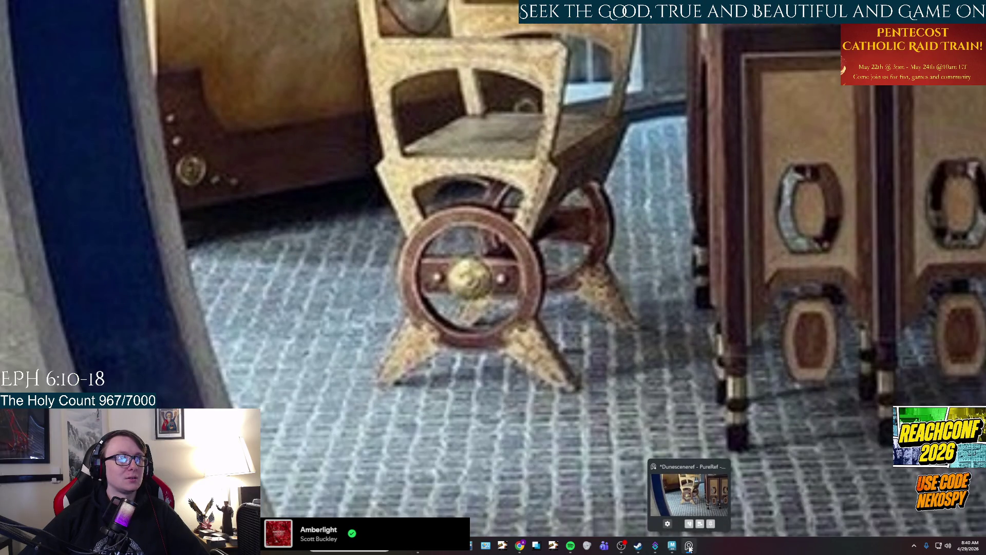
pyautogui.click(671, 545)
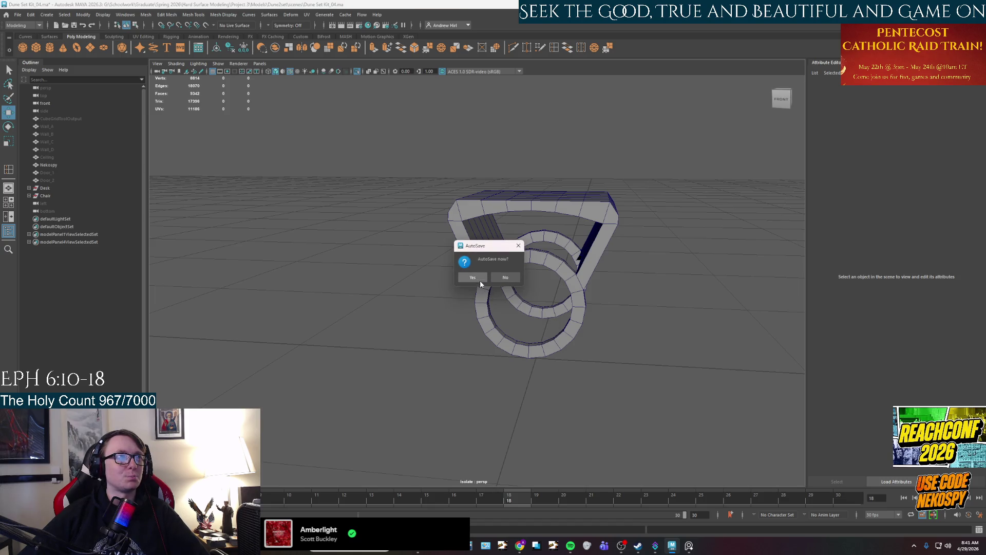
# Accept the AutoSave prompt and orbit to a raised front view of the chair
pyautogui.click(479, 278)
pyautogui.moveTo(488, 297)
pyautogui.keyDown('alt'); pyautogui.mouseDown()
pyautogui.moveTo(517, 341)
pyautogui.moveTo(337, 339)
pyautogui.mouseUp(); pyautogui.keyUp('alt')
pyautogui.moveTo(473, 325)
pyautogui.keyDown('alt'); pyautogui.mouseDown()
pyautogui.moveTo(522, 363)
pyautogui.moveTo(467, 359)
pyautogui.moveTo(591, 362)
pyautogui.mouseUp(); pyautogui.keyUp('alt')
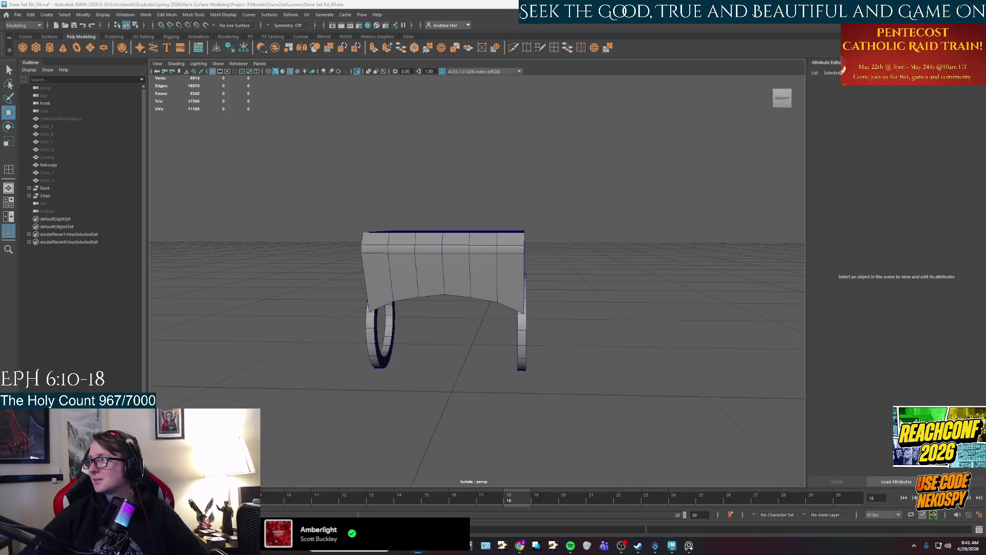
pyautogui.moveTo(734, 355)
pyautogui.keyDown('alt'); pyautogui.mouseDown()
pyautogui.moveTo(431, 272)
pyautogui.moveTo(527, 289)
pyautogui.moveTo(519, 267)
pyautogui.mouseUp(); pyautogui.keyUp('alt')
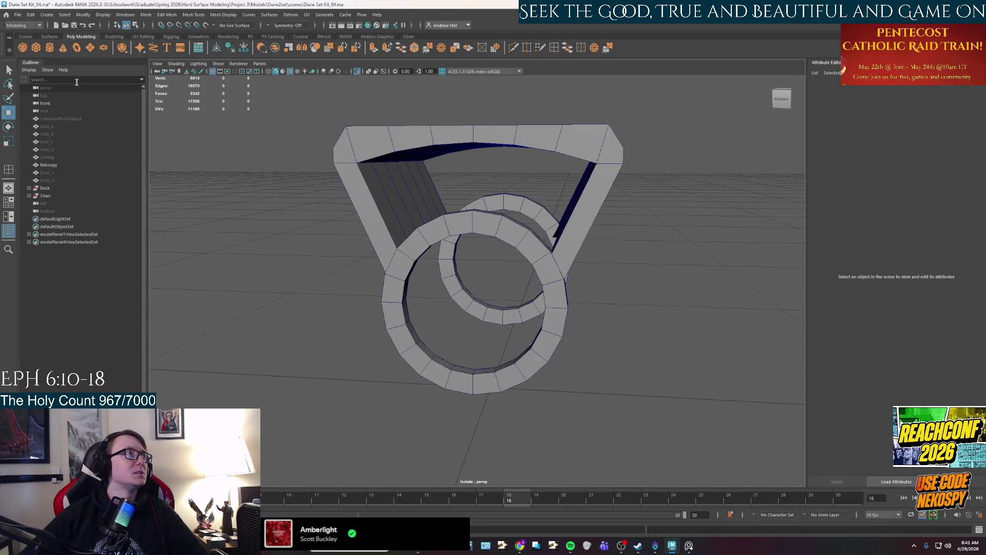
# Create a poly cube and move it up and forward into the front wheel's centre
pyautogui.click(37, 49)
pyautogui.moveTo(488, 354); pyautogui.dragTo(488, 256)
pyautogui.moveTo(494, 300)
pyautogui.mouseDown()
pyautogui.moveTo(476, 315)
pyautogui.moveTo(493, 308)
pyautogui.mouseUp()
pyautogui.keyDown('alt'); pyautogui.moveTo(493, 308); pyautogui.dragTo(540, 282); pyautogui.keyUp('alt')
pyautogui.moveTo(478, 301)
pyautogui.mouseDown()
pyautogui.moveTo(447, 306)
pyautogui.moveTo(448, 259)
pyautogui.moveTo(582, 266)
pyautogui.mouseUp()
pyautogui.press('r')
pyautogui.press('w')
pyautogui.moveTo(519, 241)
pyautogui.mouseDown()
pyautogui.moveTo(518, 257)
pyautogui.moveTo(476, 302)
pyautogui.mouseUp()
pyautogui.click(689, 549)
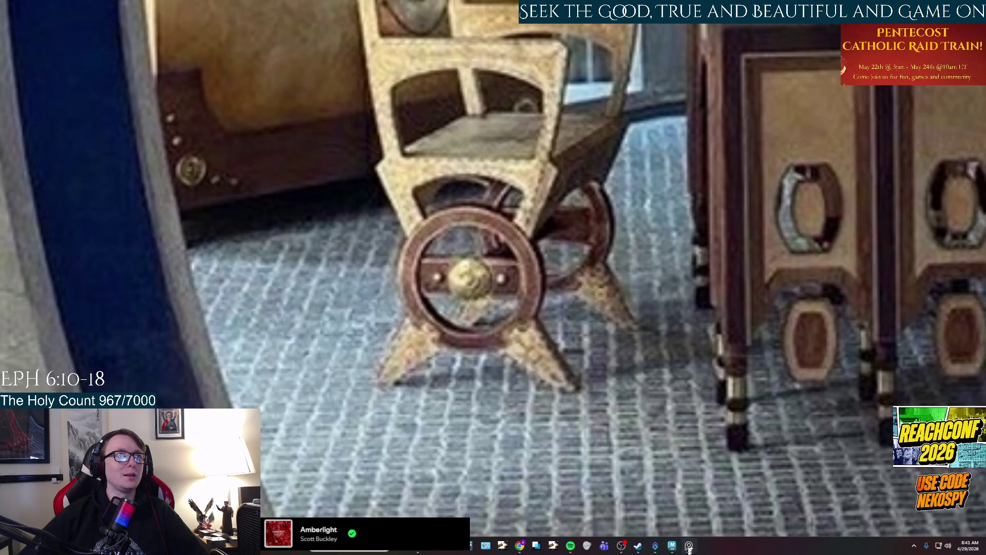
pyautogui.scroll(3, 703, 380)
pyautogui.scroll(2, 401, 340)
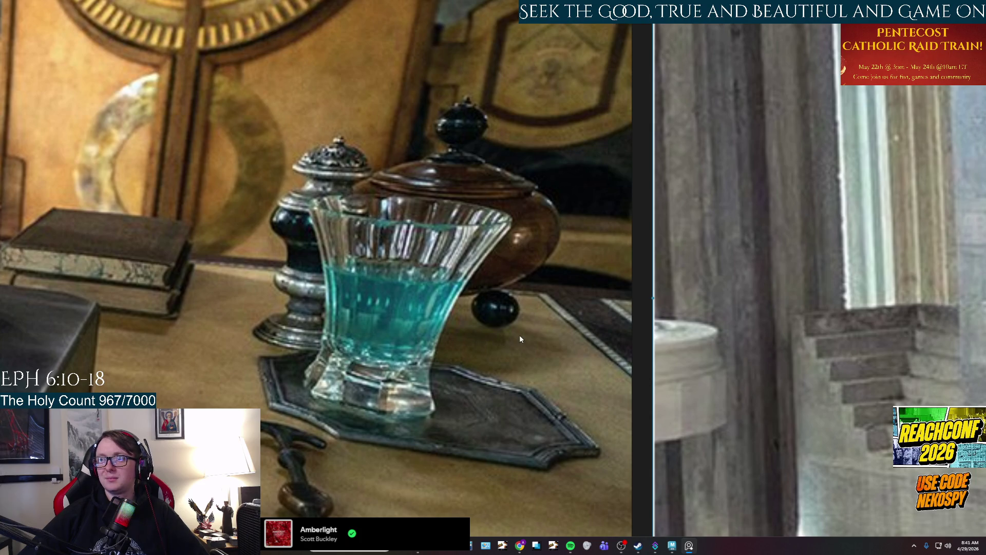
# Scale pCube1 up along Y so the flat crossbar fills the inside of the wheel
pyautogui.click(689, 545)
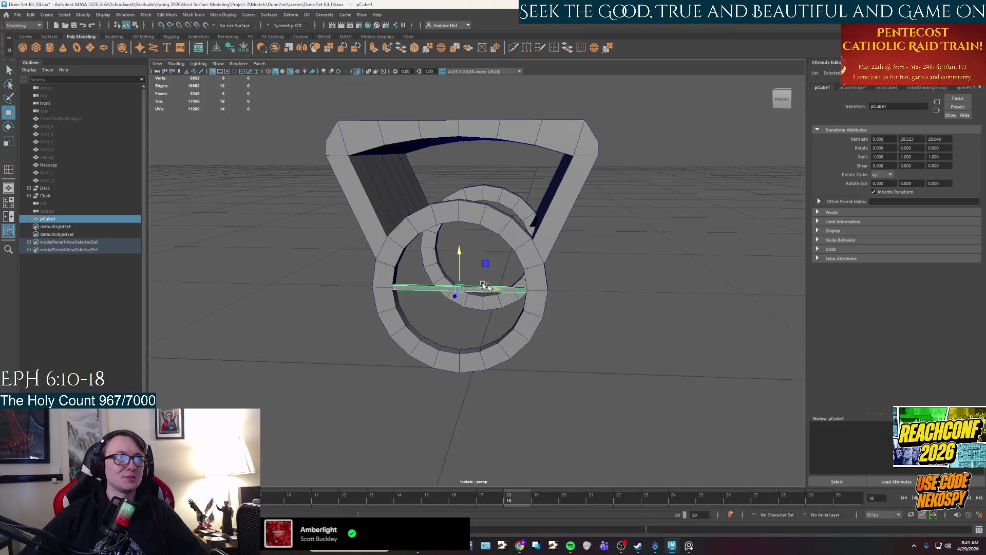
pyautogui.press('r')
pyautogui.moveTo(459, 253); pyautogui.dragTo(458, 89)
pyautogui.moveTo(546, 334)
pyautogui.keyDown('alt'); pyautogui.mouseDown()
pyautogui.moveTo(555, 335)
pyautogui.moveTo(529, 275)
pyautogui.mouseUp(); pyautogui.keyUp('alt')
pyautogui.moveTo(528, 276)
pyautogui.keyDown('alt'); pyautogui.mouseDown(button='middle')
pyautogui.moveTo(638, 374)
pyautogui.moveTo(579, 337)
pyautogui.mouseUp(button='middle'); pyautogui.keyUp('alt')
pyautogui.scroll(3, 590, 374)
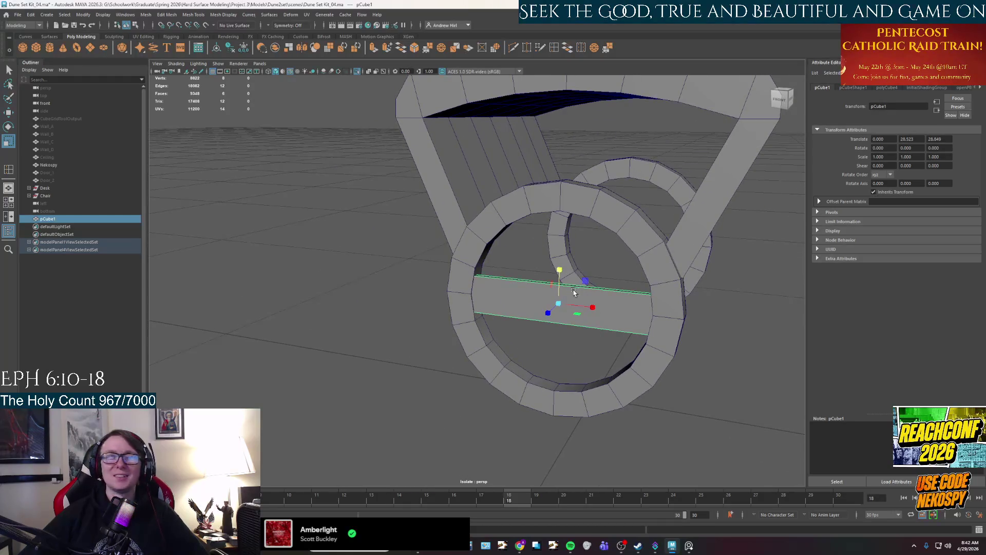
pyautogui.moveTo(558, 271); pyautogui.dragTo(559, 262)
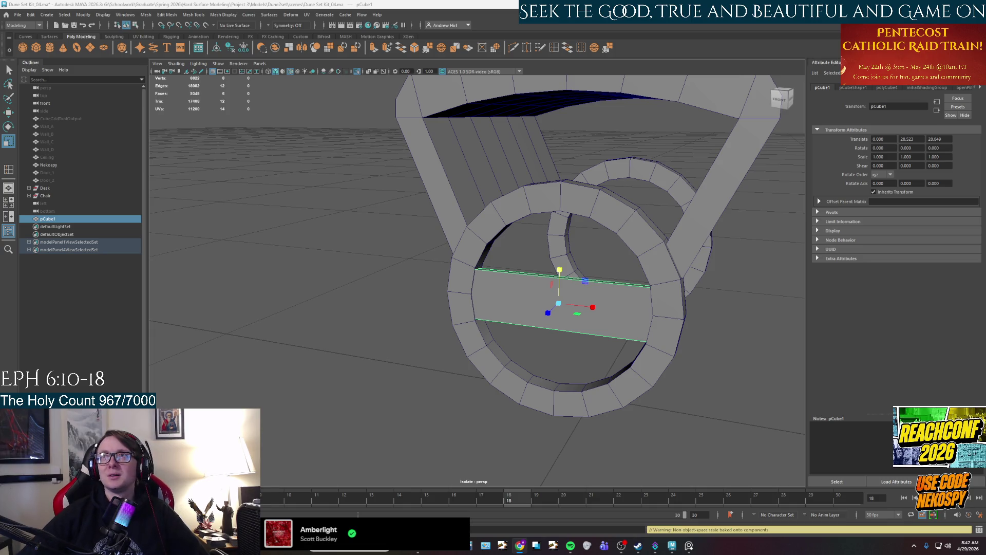
pyautogui.hotkey('alt', 'Tab')
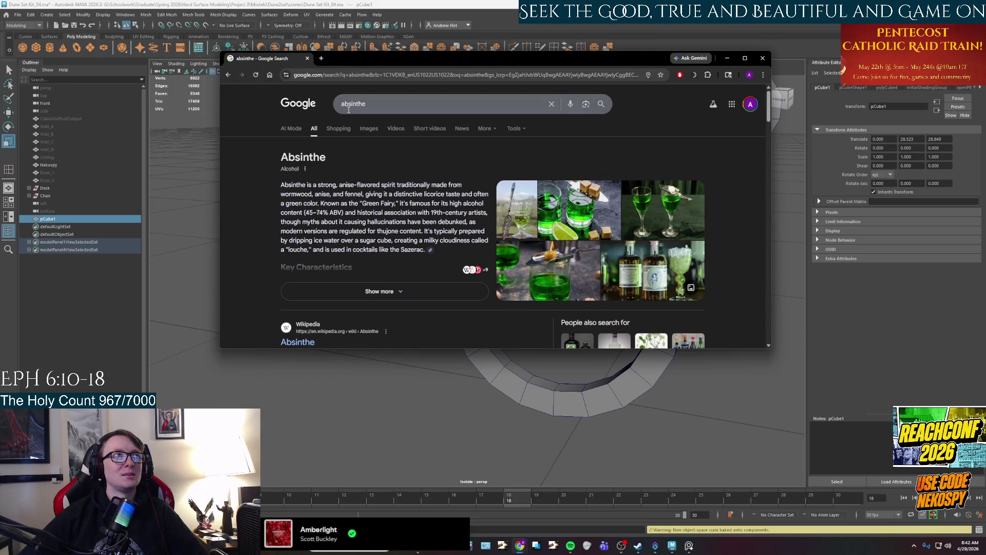
# Scroll through the Google image results for absinthe, then close Chrome
pyautogui.click(373, 129)
pyautogui.scroll(-2, 513, 216)
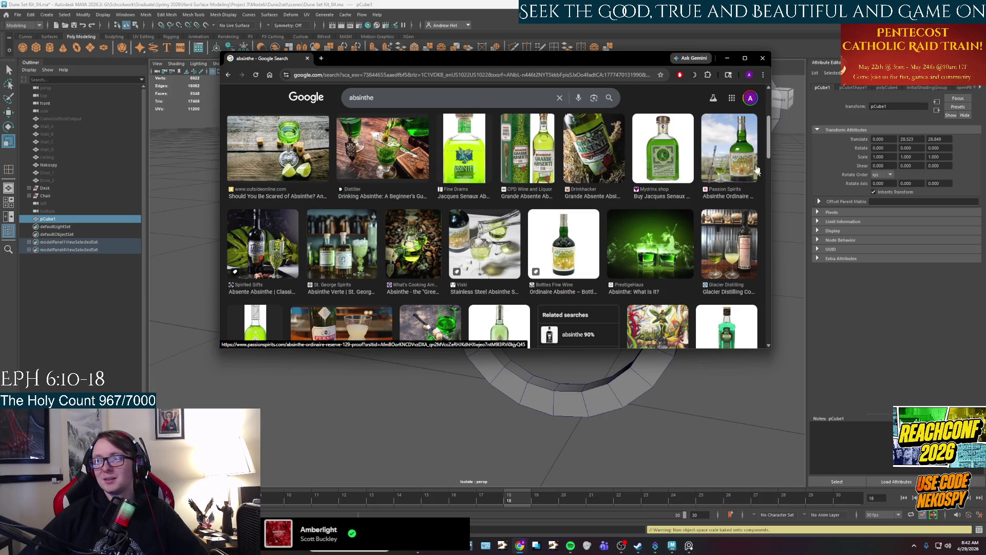
pyautogui.click(757, 60)
pyautogui.moveTo(583, 359)
pyautogui.keyDown('alt'); pyautogui.mouseDown()
pyautogui.moveTo(498, 316)
pyautogui.moveTo(466, 329)
pyautogui.moveTo(442, 300)
pyautogui.mouseUp(); pyautogui.keyUp('alt')
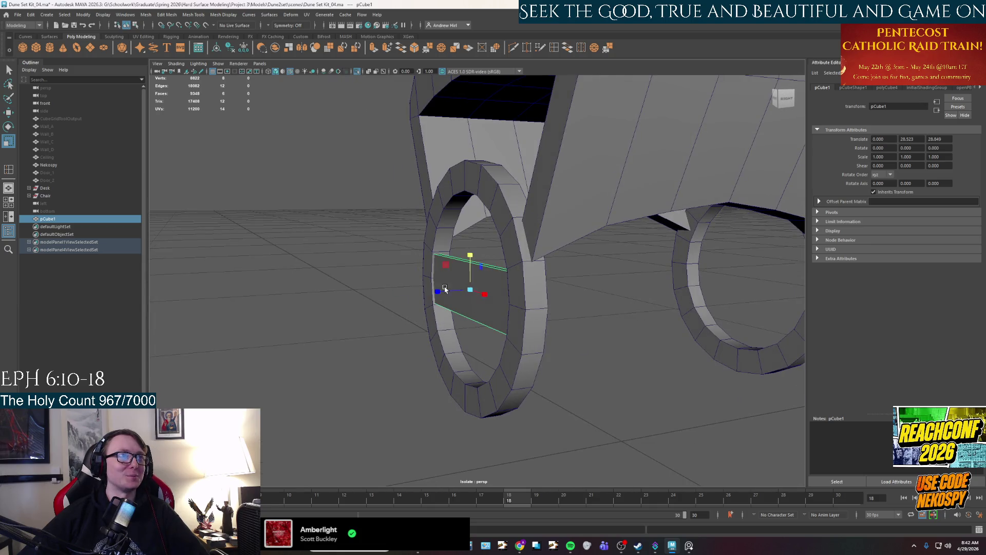
# Nudge the crossbar along Z, then undo it and a trial -135° tip of the cylinder
pyautogui.press('w')
pyautogui.moveTo(444, 291)
pyautogui.mouseDown()
pyautogui.moveTo(409, 322)
pyautogui.moveTo(475, 306)
pyautogui.moveTo(590, 315)
pyautogui.mouseUp()
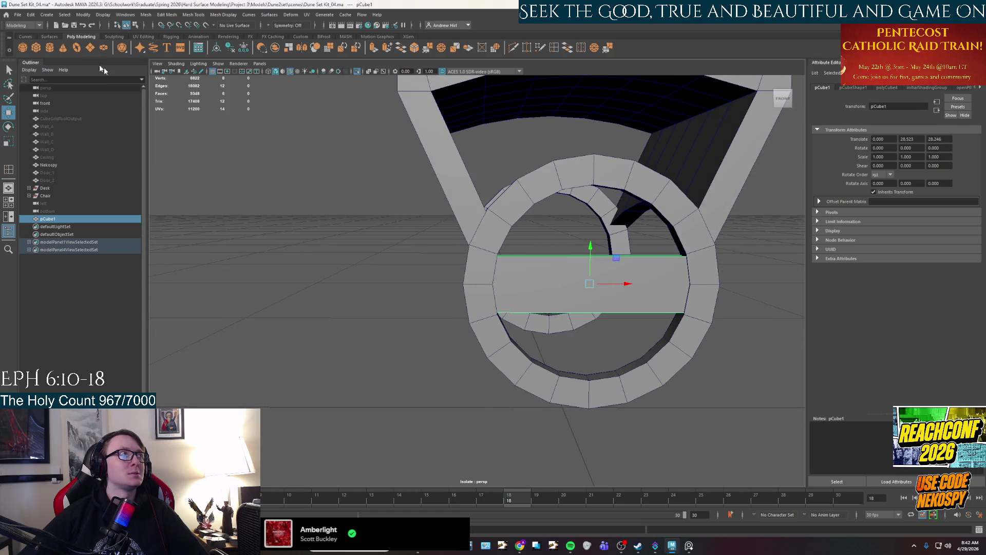
pyautogui.hotkey('ctrl', 'z')
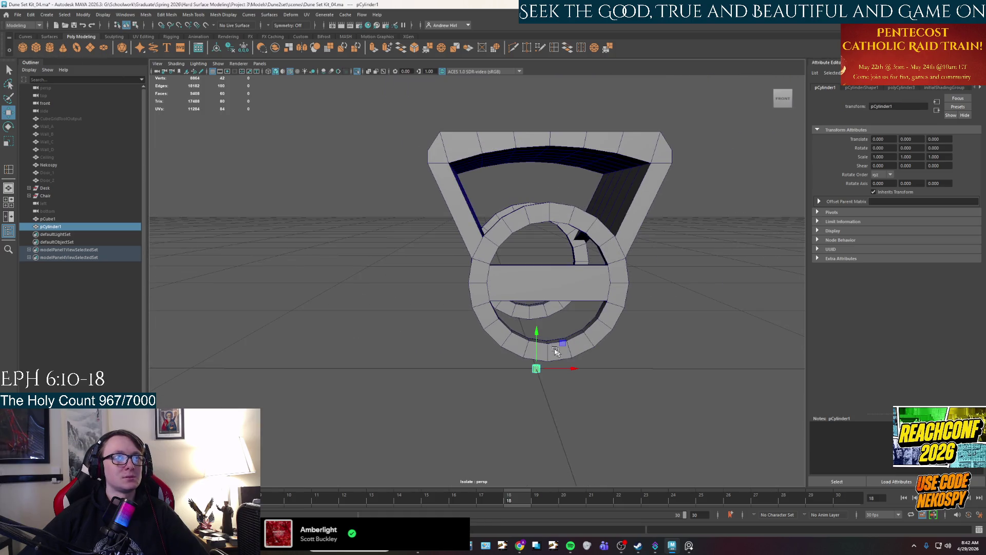
pyautogui.press('e')
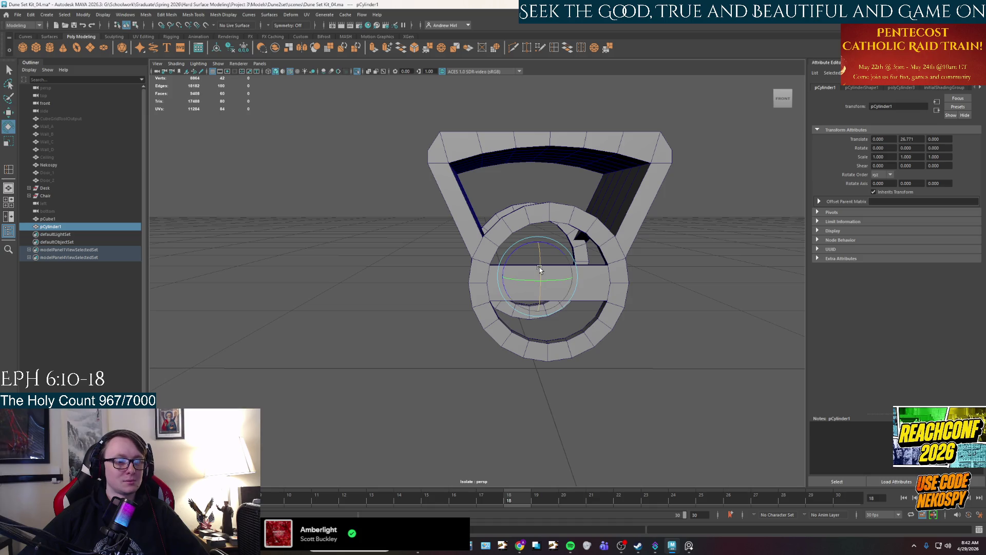
pyautogui.moveTo(540, 268)
pyautogui.mouseDown()
pyautogui.moveTo(539, 331)
pyautogui.moveTo(541, 319)
pyautogui.mouseUp()
pyautogui.press('q')
pyautogui.hotkey('ctrl', 'z')
pyautogui.hotkey('ctrl', 'z')
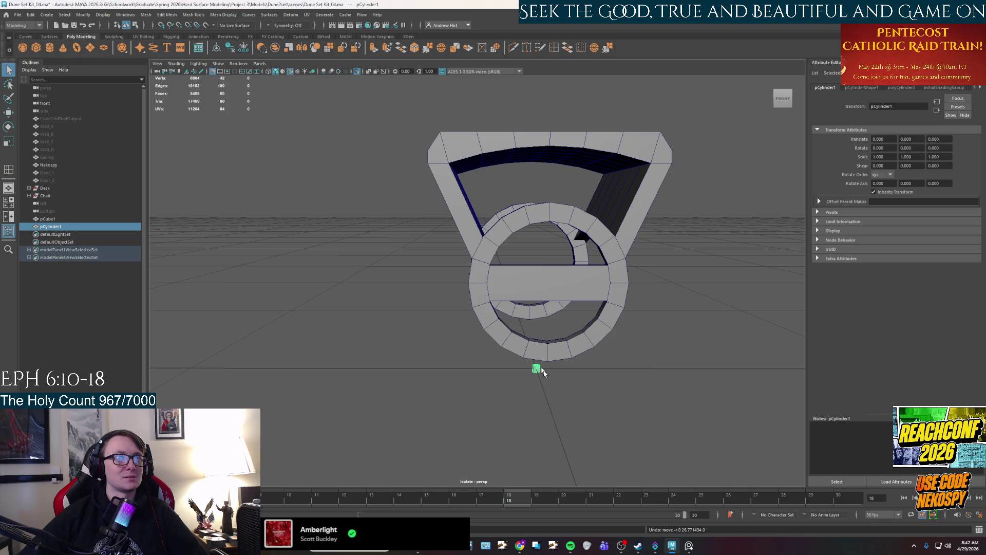
# Move pCylinder1 forward along Z and rotate it 90 degrees about X
pyautogui.press('w')
pyautogui.moveTo(547, 380)
pyautogui.mouseDown()
pyautogui.moveTo(555, 385)
pyautogui.moveTo(553, 368)
pyautogui.moveTo(626, 378)
pyautogui.mouseUp()
pyautogui.press('e')
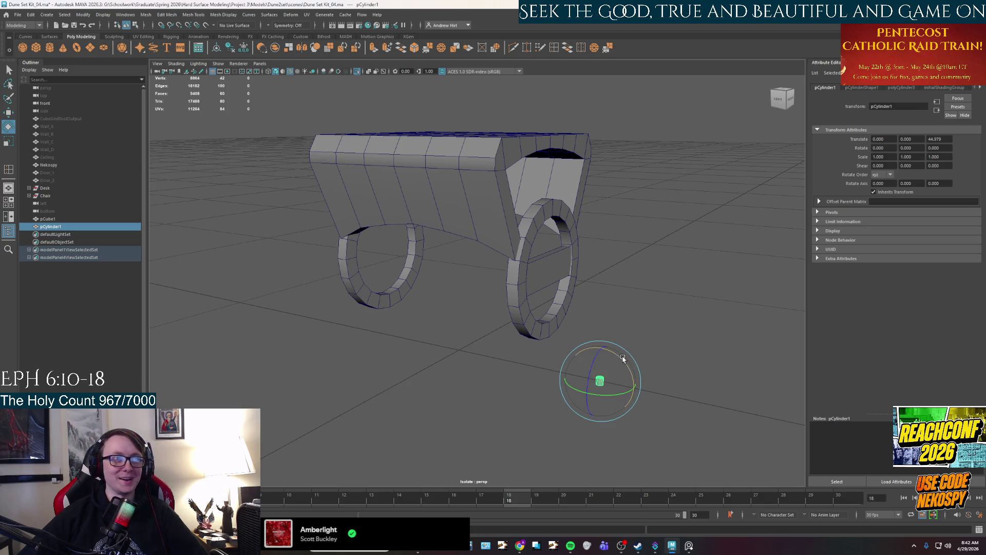
pyautogui.moveTo(622, 360); pyautogui.dragTo(658, 411)
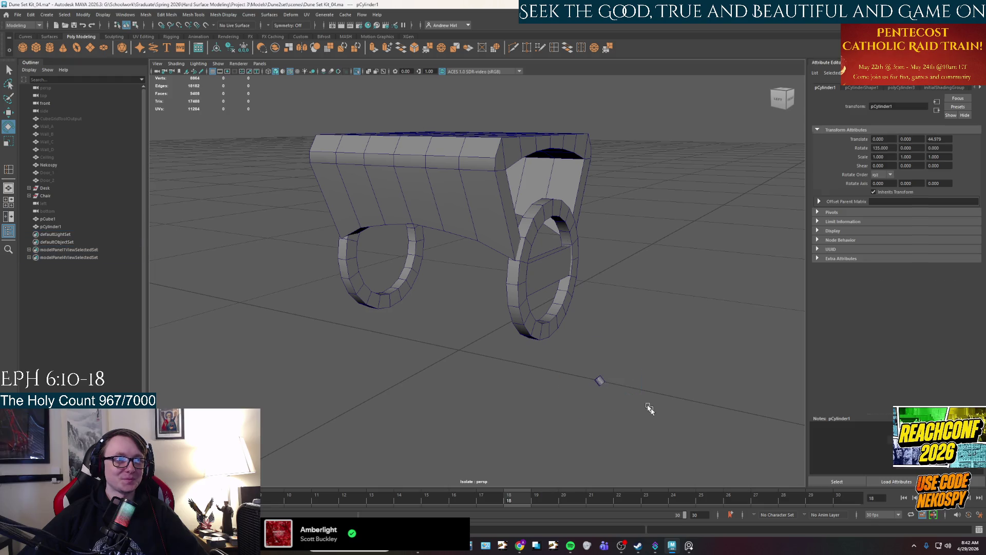
pyautogui.click(622, 363)
pyautogui.hotkey('ctrl', 'z')
pyautogui.hotkey('ctrl', 'z')
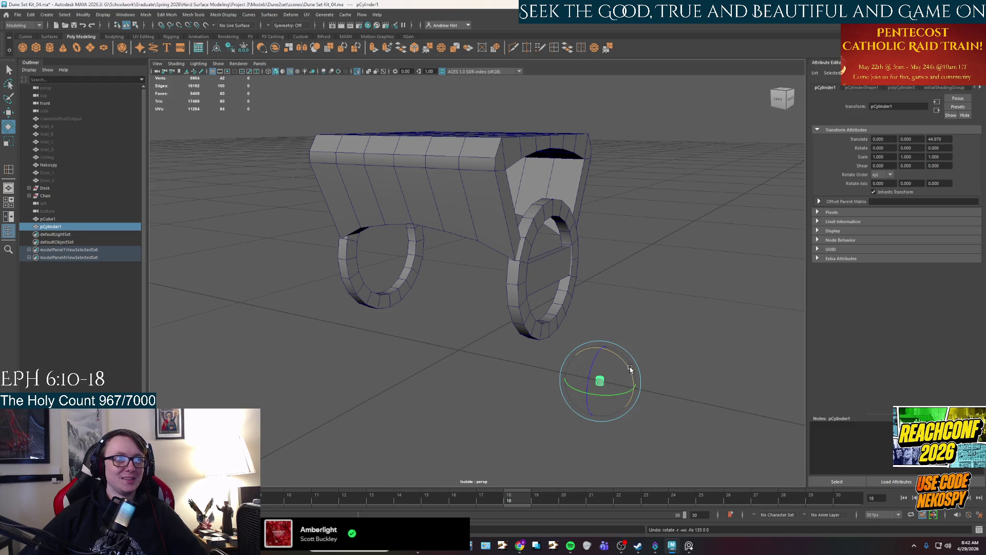
pyautogui.moveTo(631, 365); pyautogui.dragTo(649, 398)
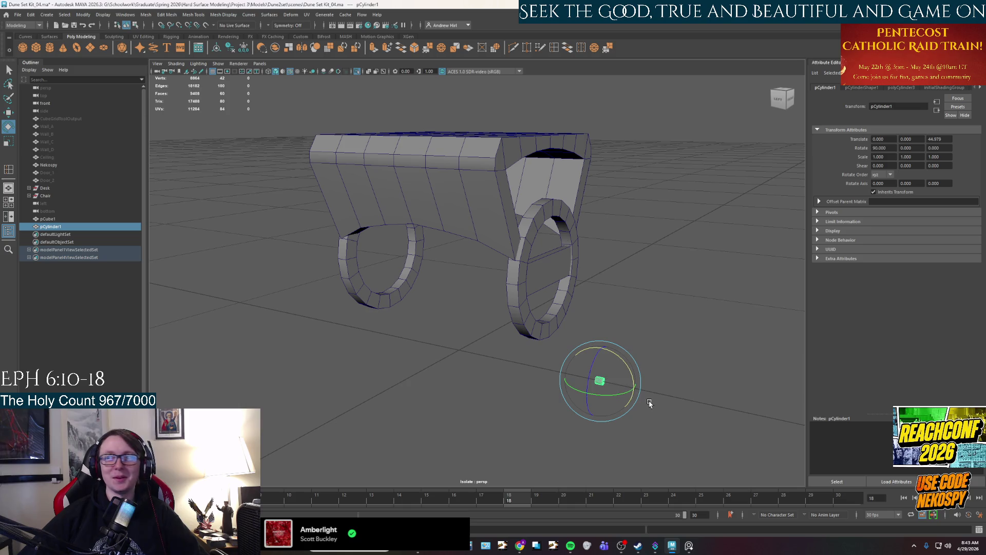
# Raise the cylinder off the ground and slide it back toward the wheel hub
pyautogui.press('w')
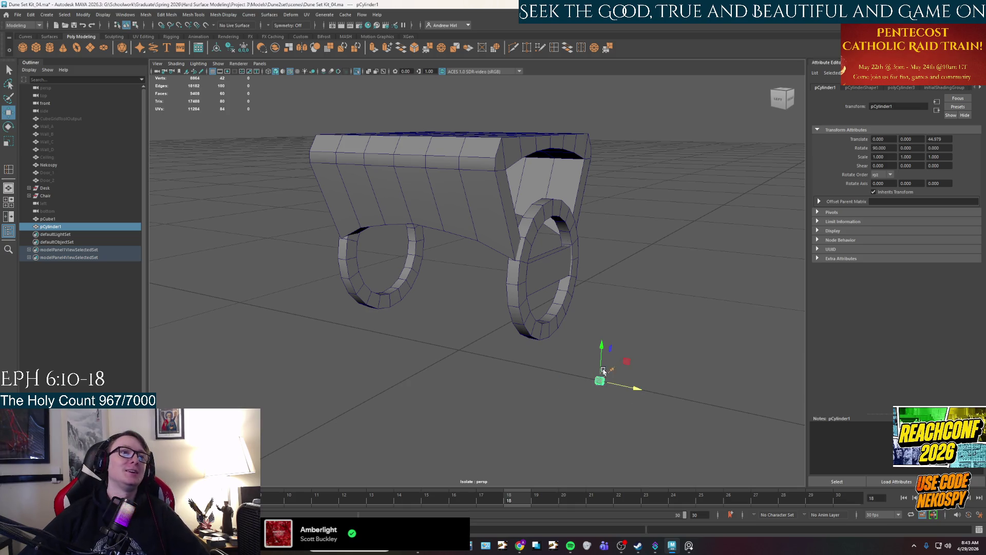
pyautogui.moveTo(602, 355)
pyautogui.mouseDown()
pyautogui.moveTo(598, 285)
pyautogui.moveTo(590, 308)
pyautogui.moveTo(582, 298)
pyautogui.mouseUp()
pyautogui.moveTo(584, 334)
pyautogui.mouseDown()
pyautogui.moveTo(557, 280)
pyautogui.moveTo(538, 341)
pyautogui.moveTo(513, 288)
pyautogui.moveTo(555, 308)
pyautogui.mouseUp()
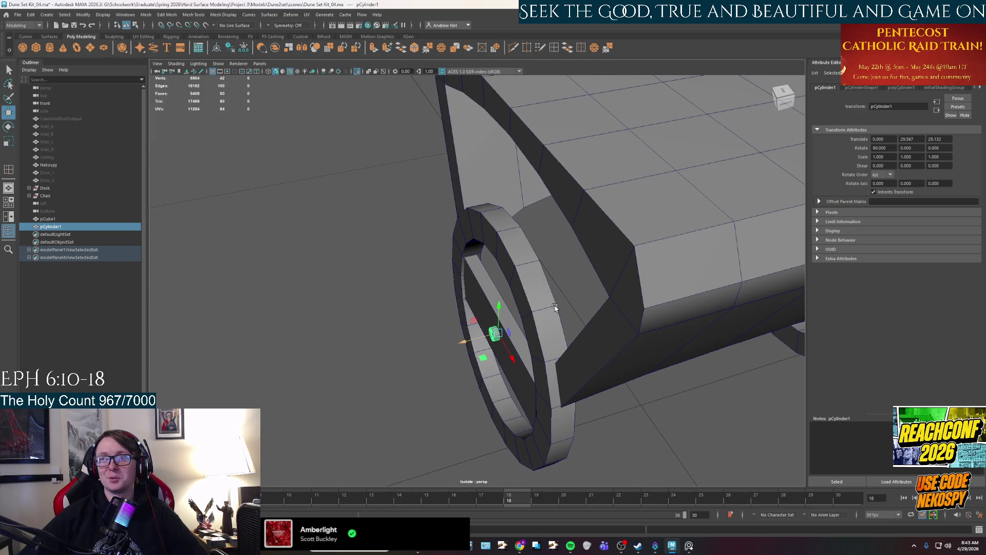
pyautogui.press('r')
pyautogui.moveTo(555, 307)
pyautogui.keyDown('alt'); pyautogui.mouseDown()
pyautogui.moveTo(528, 359)
pyautogui.moveTo(579, 282)
pyautogui.mouseUp(); pyautogui.keyUp('alt')
pyautogui.press('e')
pyautogui.moveTo(624, 249)
pyautogui.keyDown('alt'); pyautogui.mouseDown()
pyautogui.moveTo(581, 288)
pyautogui.moveTo(564, 275)
pyautogui.moveTo(503, 276)
pyautogui.moveTo(529, 312)
pyautogui.moveTo(508, 291)
pyautogui.mouseUp(); pyautogui.keyUp('alt')
pyautogui.press('w')
pyautogui.press('r')
pyautogui.press('w')
pyautogui.press('r')
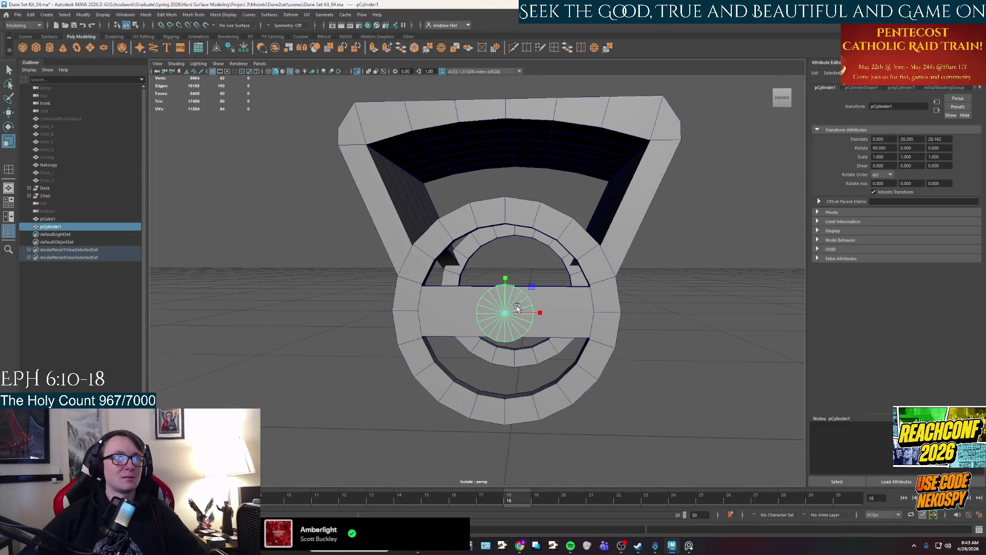
pyautogui.moveTo(525, 292)
pyautogui.keyDown('alt'); pyautogui.mouseDown()
pyautogui.moveTo(547, 311)
pyautogui.moveTo(565, 293)
pyautogui.moveTo(507, 287)
pyautogui.mouseUp(); pyautogui.keyUp('alt')
pyautogui.press('w')
# Nudge the cylinder down onto the hub and widen its radius to cover it
pyautogui.click(495, 379)
pyautogui.moveTo(495, 378)
pyautogui.keyDown('alt'); pyautogui.mouseDown()
pyautogui.moveTo(451, 401)
pyautogui.moveTo(505, 362)
pyautogui.moveTo(519, 316)
pyautogui.moveTo(541, 331)
pyautogui.mouseUp(); pyautogui.keyUp('alt')
pyautogui.click(519, 316)
pyautogui.scroll(5, 524, 339)
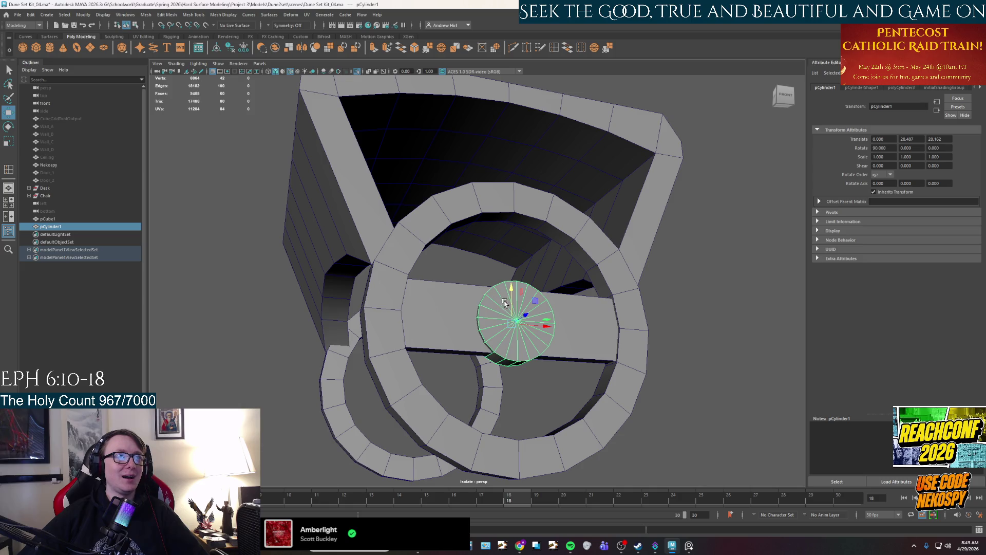
pyautogui.moveTo(511, 297); pyautogui.dragTo(544, 300)
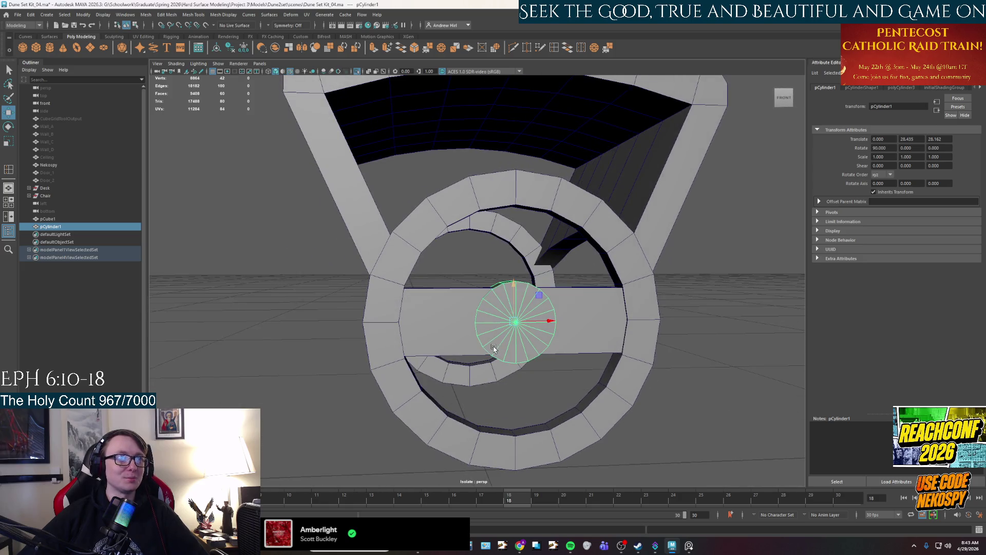
pyautogui.press('r')
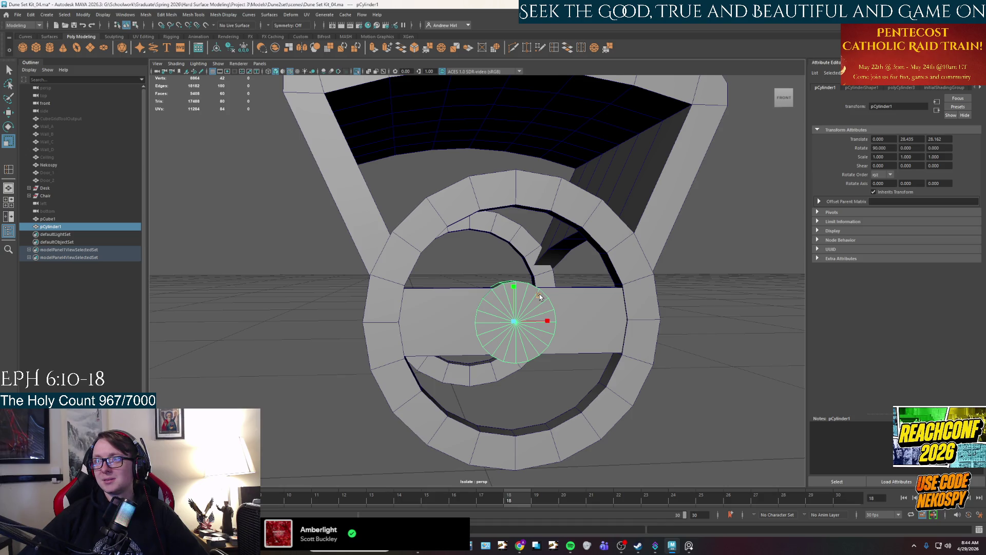
pyautogui.click(539, 296)
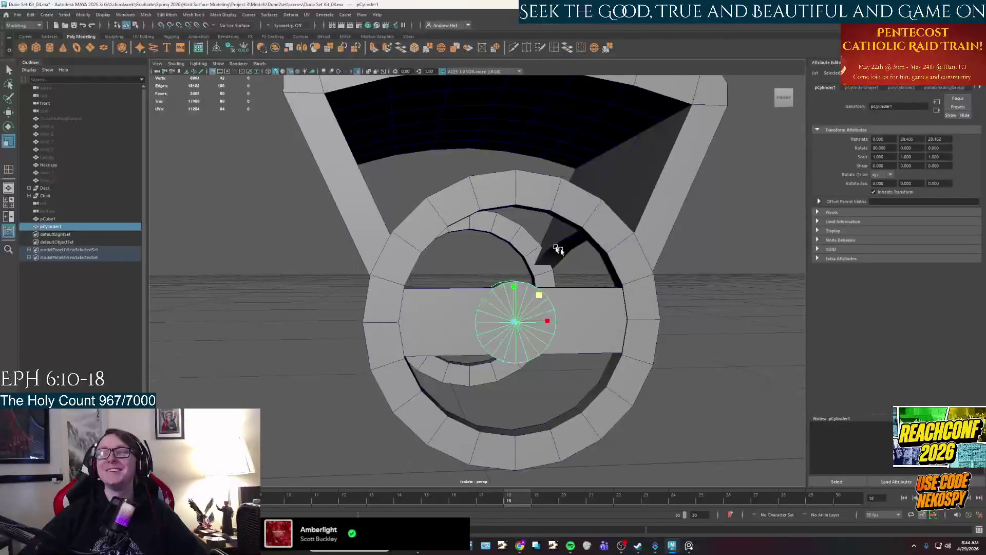
pyautogui.moveTo(539, 296)
pyautogui.mouseDown()
pyautogui.moveTo(543, 322)
pyautogui.moveTo(534, 323)
pyautogui.moveTo(565, 359)
pyautogui.moveTo(589, 345)
pyautogui.moveTo(715, 334)
pyautogui.moveTo(699, 334)
pyautogui.mouseUp()
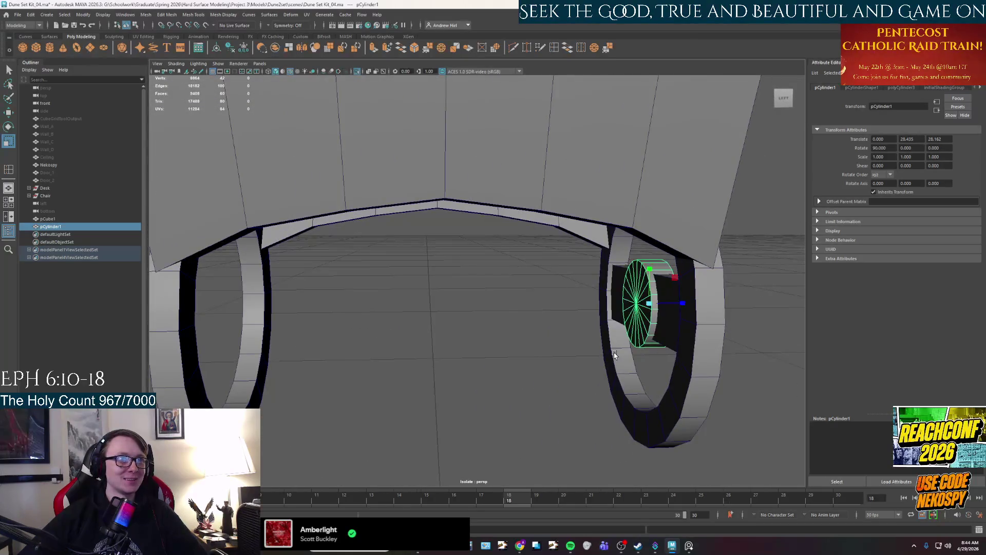
# Parent the crossbar pCube1 and the hub cylinder pCylinder1 under the Chair group
pyautogui.press('w')
pyautogui.press('a')
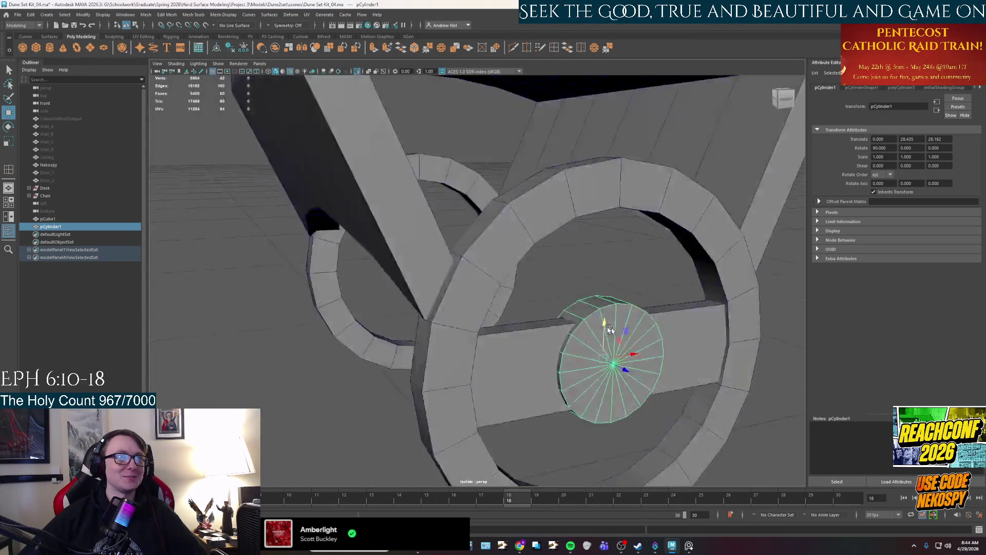
pyautogui.keyDown('ctrl'); pyautogui.click(48, 219); pyautogui.keyUp('ctrl')
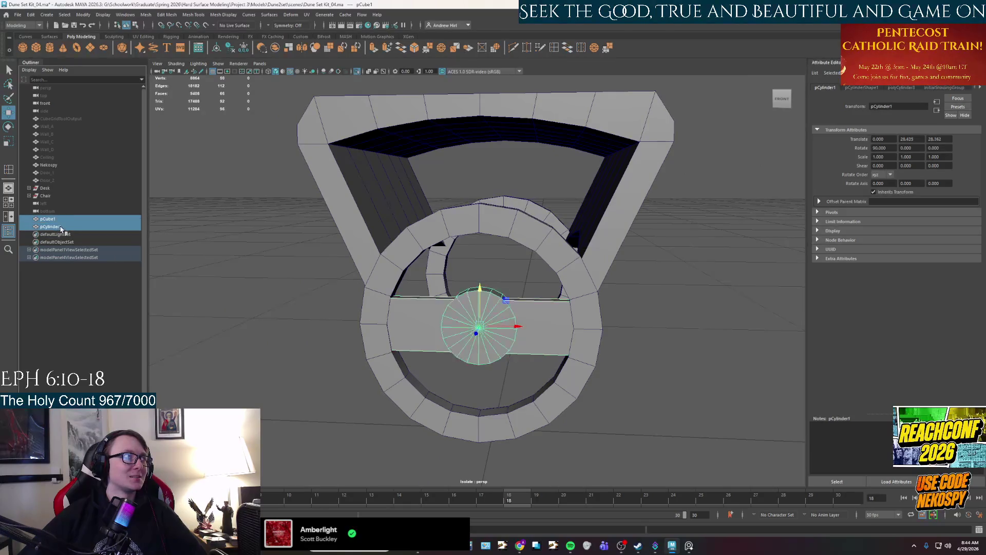
pyautogui.moveTo(53, 198); pyautogui.dragTo(53, 198, button='middle')
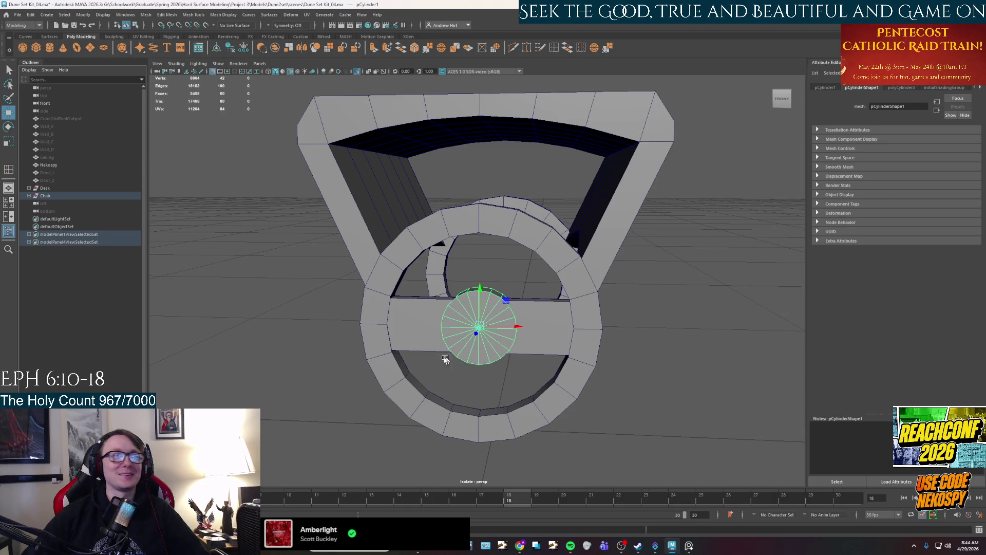
# Shift-drag duplicate the hub cap onto the other wheel's crossbar
pyautogui.click(424, 347)
pyautogui.keyDown('alt'); pyautogui.moveTo(446, 365); pyautogui.dragTo(512, 362); pyautogui.keyUp('alt')
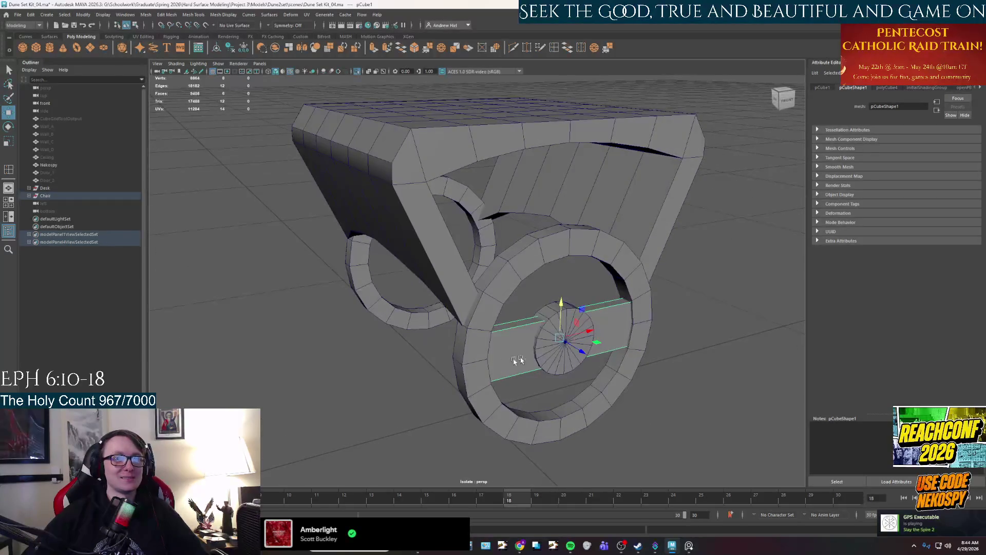
pyautogui.click(550, 367)
pyautogui.keyDown('alt'); pyautogui.moveTo(559, 389); pyautogui.dragTo(608, 383); pyautogui.keyUp('alt')
pyautogui.moveTo(638, 303)
pyautogui.keyDown('shift'); pyautogui.mouseDown()
pyautogui.moveTo(435, 293)
pyautogui.moveTo(369, 278)
pyautogui.moveTo(352, 300)
pyautogui.moveTo(575, 322)
pyautogui.moveTo(565, 363)
pyautogui.moveTo(616, 378)
pyautogui.moveTo(562, 391)
pyautogui.moveTo(452, 389)
pyautogui.moveTo(423, 370)
pyautogui.moveTo(549, 267)
pyautogui.mouseUp(); pyautogui.keyUp('shift')
pyautogui.click(565, 364)
pyautogui.moveTo(549, 267); pyautogui.dragTo(576, 256, button='right')
pyautogui.keyDown('alt'); pyautogui.moveTo(658, 311); pyautogui.dragTo(565, 337); pyautogui.keyUp('alt')
pyautogui.click(688, 545)
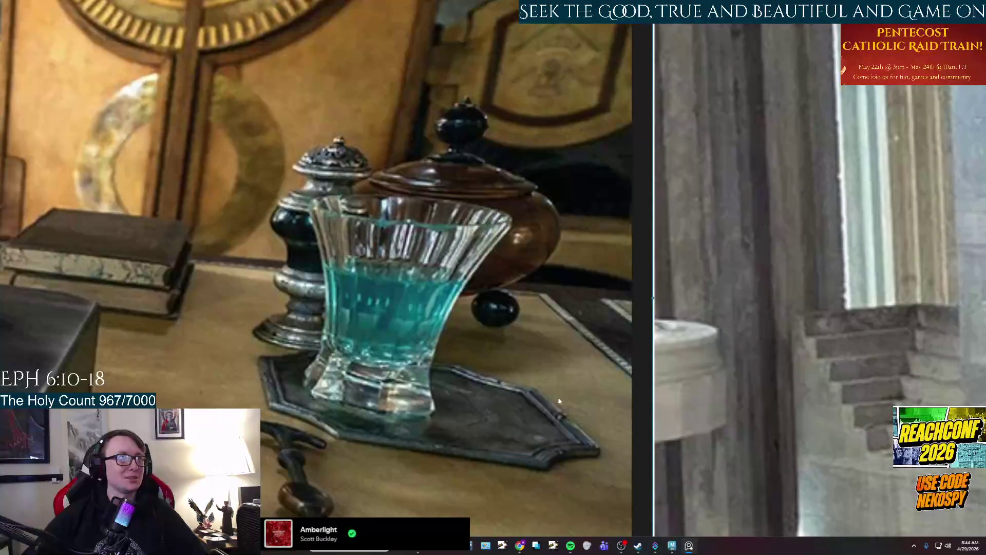
pyautogui.scroll(-3, 320, 235)
pyautogui.scroll(3, 320, 235)
pyautogui.scroll(3, 350, 239)
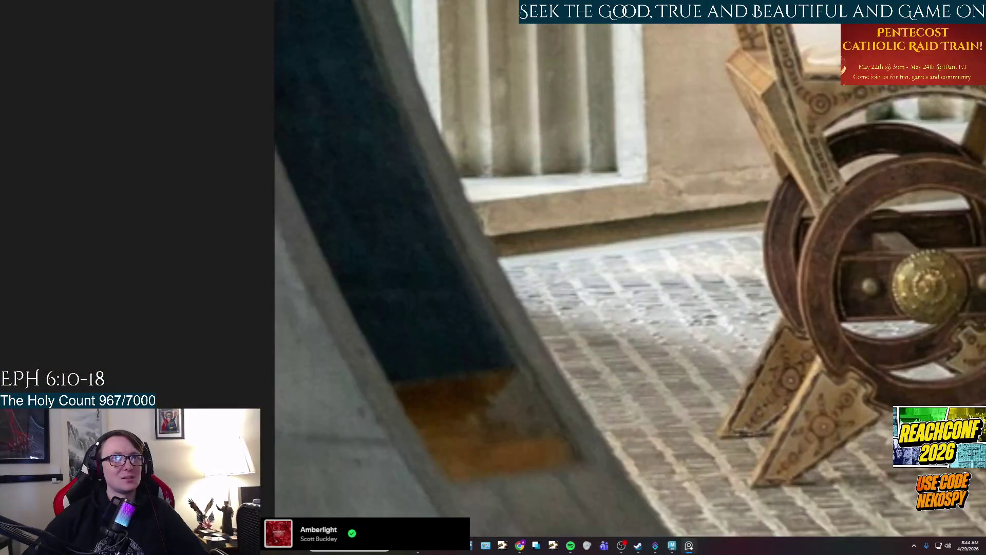
pyautogui.moveTo(785, 314); pyautogui.dragTo(433, 310)
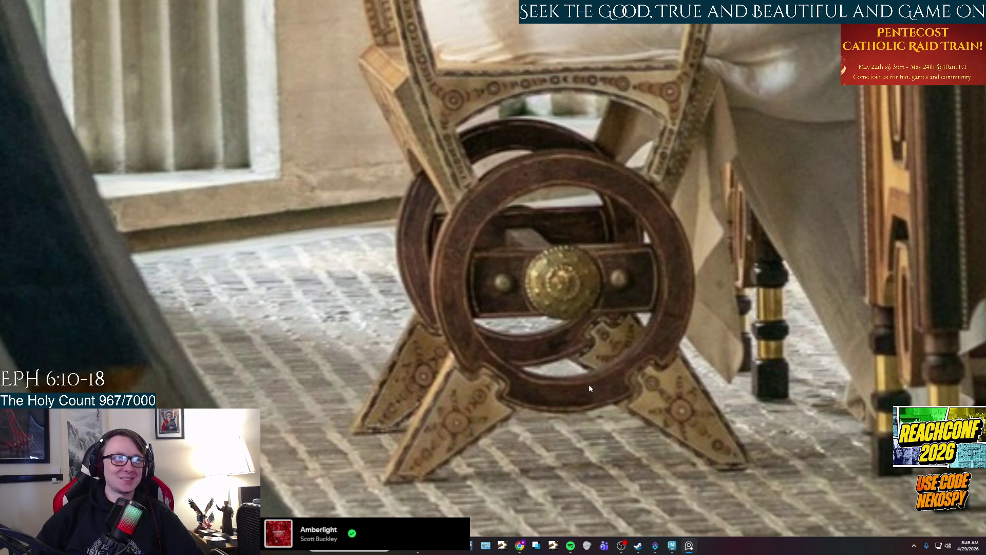
pyautogui.click(689, 546)
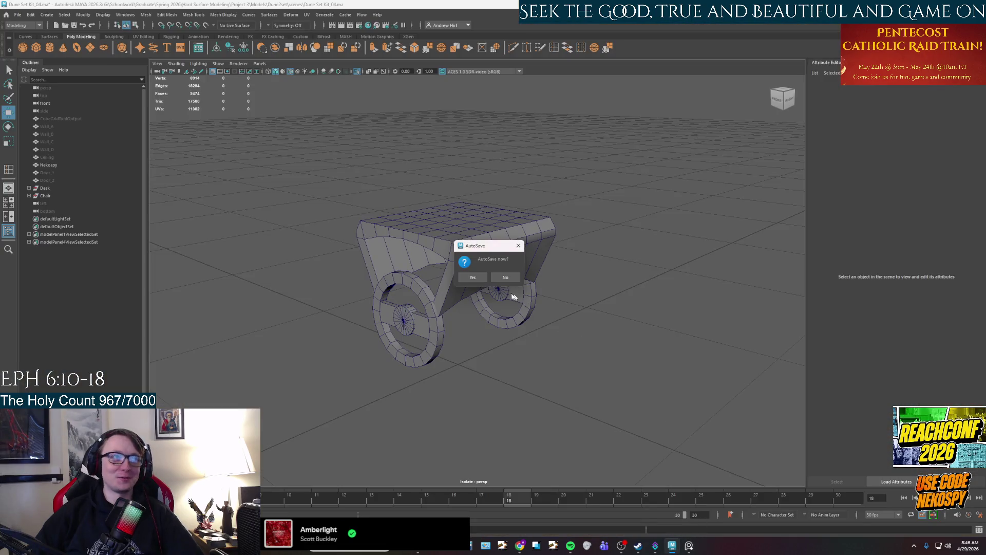
# Accept the AutoSave prompt and zoom around the cart to inspect both wheels
pyautogui.click(472, 278)
pyautogui.moveTo(460, 341)
pyautogui.keyDown('alt'); pyautogui.mouseDown()
pyautogui.moveTo(628, 371)
pyautogui.moveTo(568, 370)
pyautogui.moveTo(598, 336)
pyautogui.moveTo(590, 355)
pyautogui.mouseUp(); pyautogui.keyUp('alt')
pyautogui.scroll(2, 535, 336)
pyautogui.keyDown('alt'); pyautogui.moveTo(590, 355); pyautogui.dragTo(532, 335, button='middle'); pyautogui.keyUp('alt')
pyautogui.scroll(2, 532, 336)
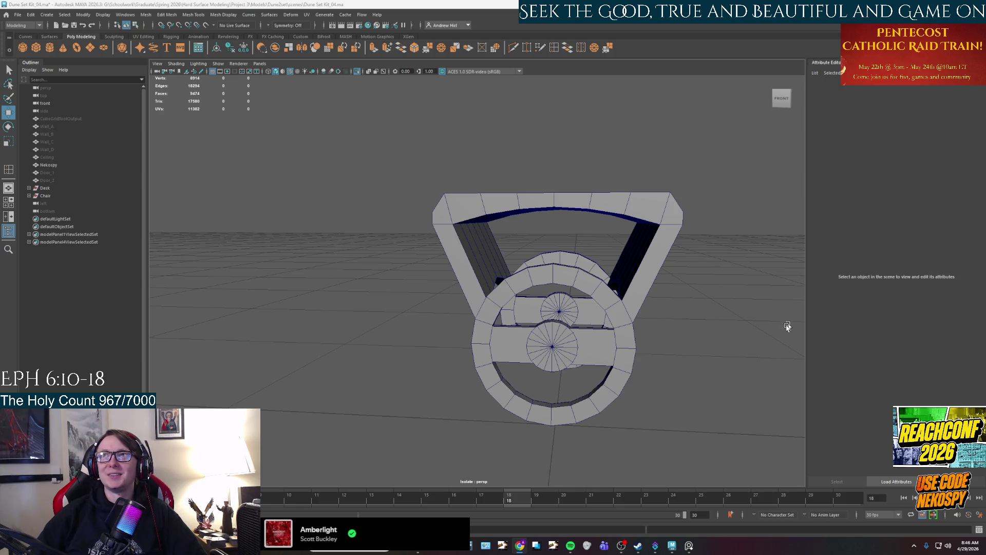
pyautogui.moveTo(670, 344)
pyautogui.keyDown('alt'); pyautogui.mouseDown()
pyautogui.moveTo(700, 343)
pyautogui.moveTo(512, 336)
pyautogui.mouseUp(); pyautogui.keyUp('alt')
pyautogui.scroll(3, 511, 336)
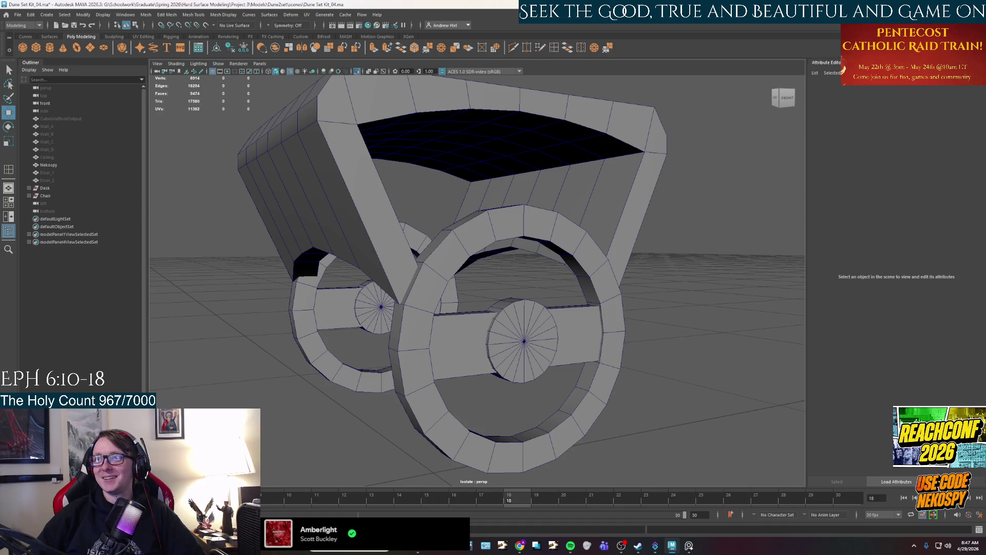
pyautogui.moveTo(489, 347)
pyautogui.keyDown('alt'); pyautogui.mouseDown()
pyautogui.moveTo(508, 353)
pyautogui.moveTo(522, 331)
pyautogui.moveTo(503, 325)
pyautogui.mouseUp(); pyautogui.keyUp('alt')
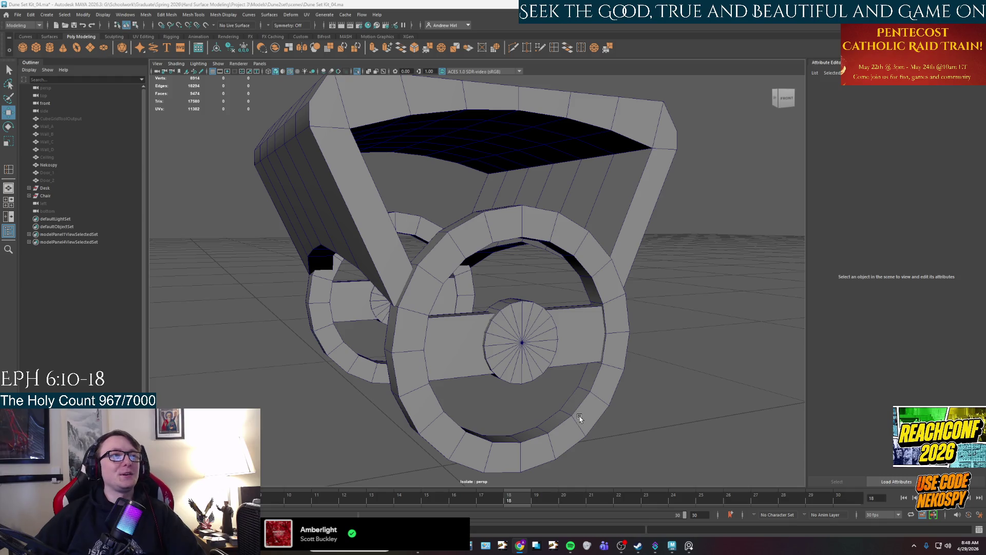
# Switch the near wheel's hub cap to Face mode
pyautogui.moveTo(708, 447)
pyautogui.keyDown('alt'); pyautogui.mouseDown()
pyautogui.moveTo(631, 418)
pyautogui.moveTo(639, 404)
pyautogui.moveTo(645, 416)
pyautogui.moveTo(661, 415)
pyautogui.mouseUp(); pyautogui.keyUp('alt')
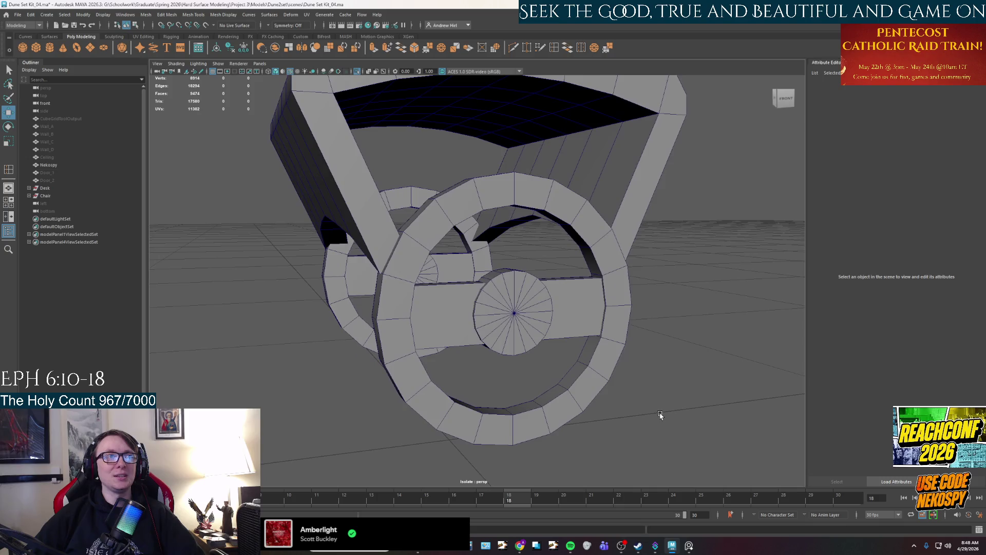
pyautogui.moveTo(523, 319); pyautogui.dragTo(522, 334, button='right')
pyautogui.scroll(3, 521, 324)
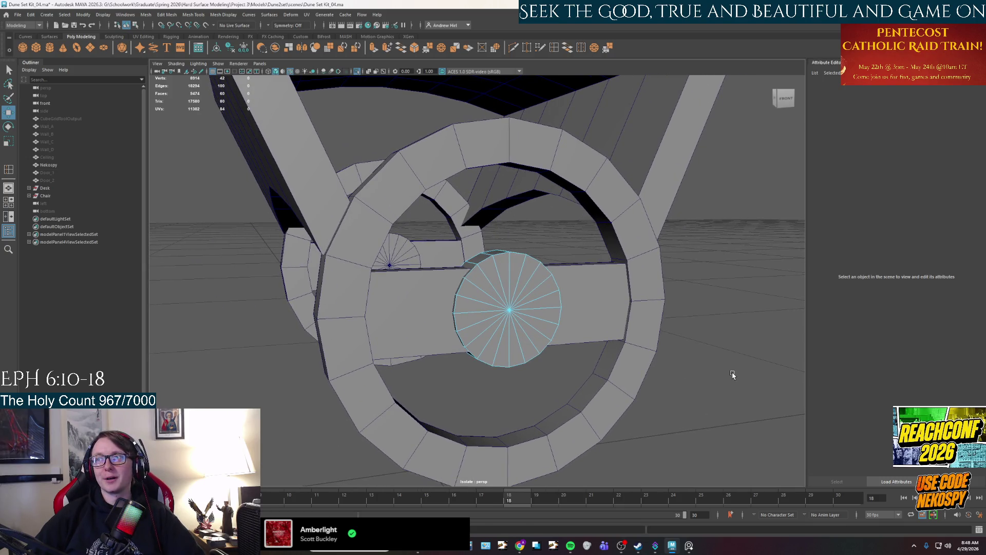
# Select all the hub cap's faces and extrude them with Ctrl+E
pyautogui.moveTo(511, 307); pyautogui.dragTo(516, 300, button='right')
pyautogui.moveTo(524, 289); pyautogui.dragTo(491, 333)
pyautogui.hotkey('ctrl', 'e')
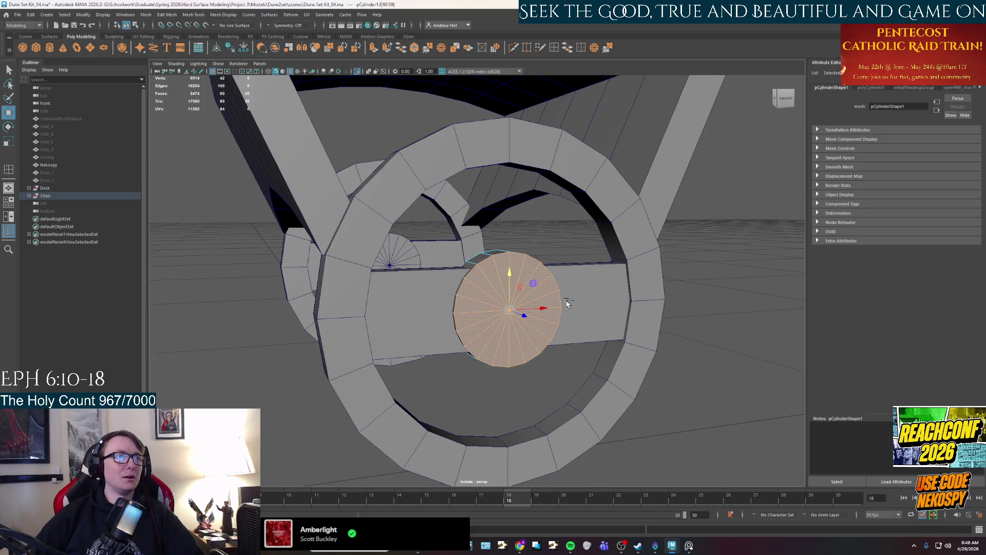
pyautogui.moveTo(543, 308)
pyautogui.keyDown('alt'); pyautogui.mouseDown()
pyautogui.moveTo(526, 290)
pyautogui.moveTo(534, 328)
pyautogui.mouseUp(); pyautogui.keyUp('alt')
pyautogui.press('r')
pyautogui.press('w')
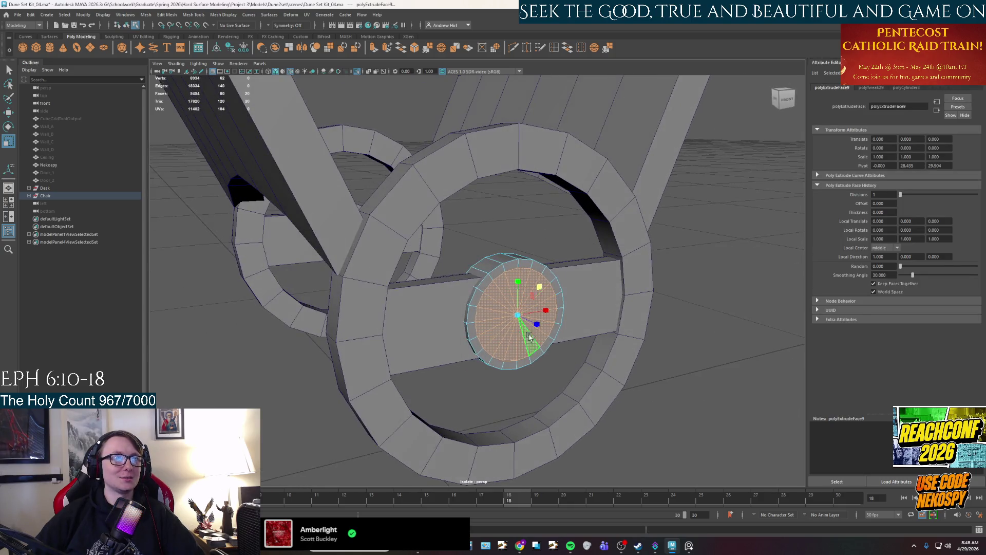
pyautogui.moveTo(534, 329); pyautogui.dragTo(536, 329, button='middle')
pyautogui.scroll(3, 530, 331)
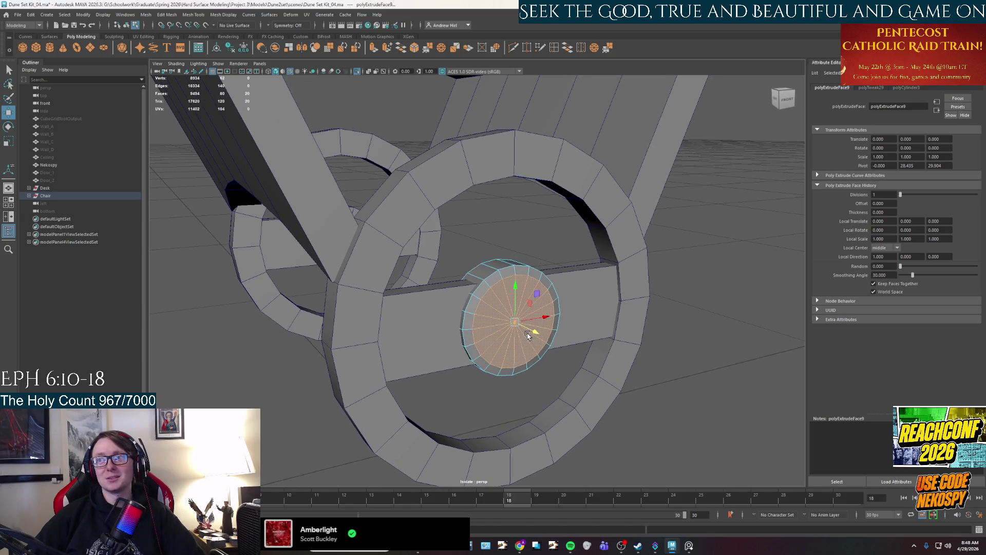
# Extrude the cap face twice more, shrinking each new inner face toward the centre
pyautogui.hotkey('ctrl', 'e')
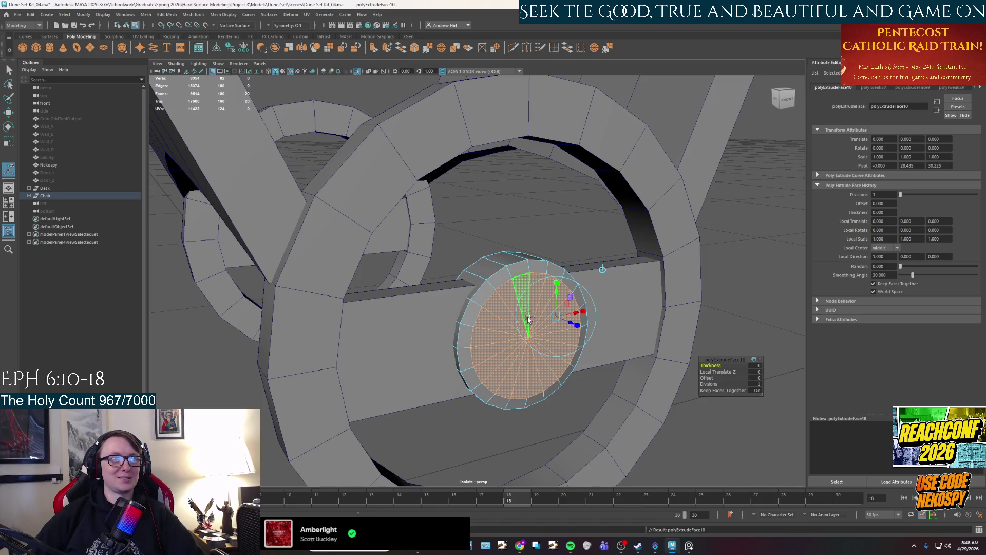
pyautogui.moveTo(553, 310)
pyautogui.mouseDown()
pyautogui.moveTo(545, 349)
pyautogui.moveTo(515, 368)
pyautogui.moveTo(538, 355)
pyautogui.moveTo(548, 321)
pyautogui.moveTo(548, 340)
pyautogui.moveTo(501, 347)
pyautogui.mouseUp()
pyautogui.press('w')
pyautogui.hotkey('ctrl', 'e')
pyautogui.press('r')
pyautogui.moveTo(502, 317); pyautogui.dragTo(499, 319)
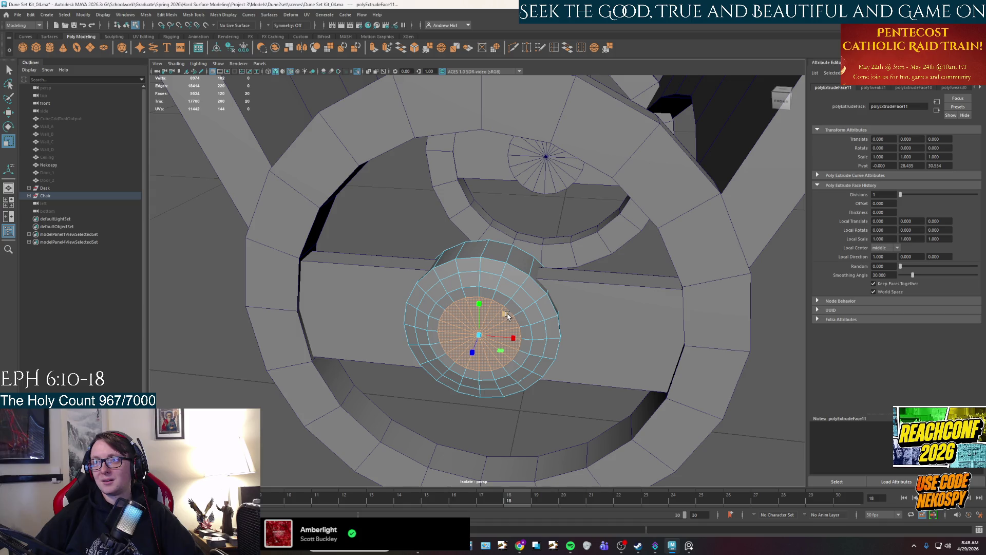
pyautogui.click(506, 315)
pyautogui.moveTo(439, 338)
pyautogui.keyDown('alt'); pyautogui.mouseDown()
pyautogui.moveTo(563, 343)
pyautogui.moveTo(549, 343)
pyautogui.moveTo(568, 231)
pyautogui.moveTo(591, 264)
pyautogui.moveTo(576, 308)
pyautogui.moveTo(534, 329)
pyautogui.moveTo(547, 334)
pyautogui.moveTo(524, 299)
pyautogui.mouseUp(); pyautogui.keyUp('alt')
pyautogui.press('w')
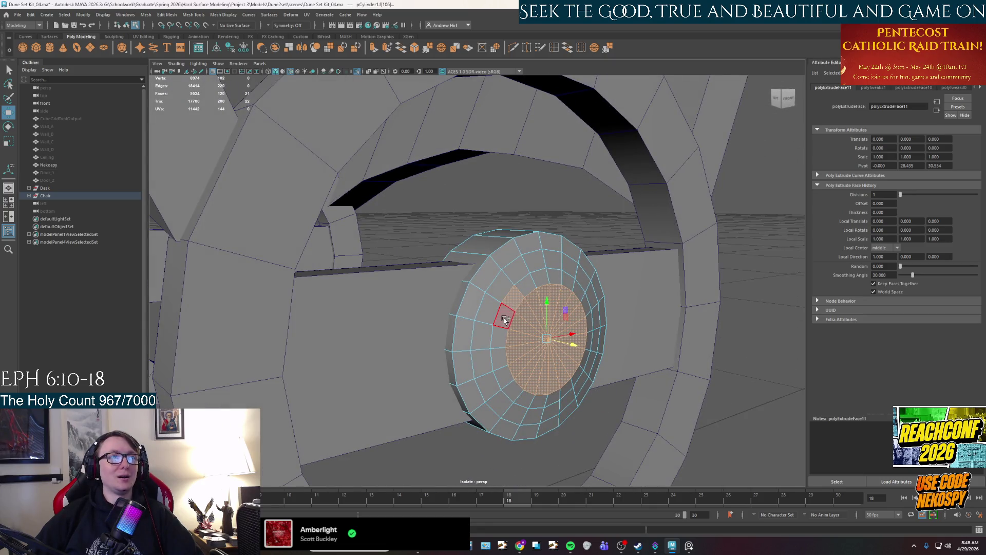
# Select the hub cap's inner face rings and centre fan on the right wheel
pyautogui.keyDown('shift'); pyautogui.doubleClick(518, 298); pyautogui.keyUp('shift')
pyautogui.keyDown('shift'); pyautogui.doubleClick(479, 308); pyautogui.keyUp('shift')
pyautogui.keyDown('alt'); pyautogui.moveTo(532, 378); pyautogui.dragTo(586, 369); pyautogui.keyUp('alt')
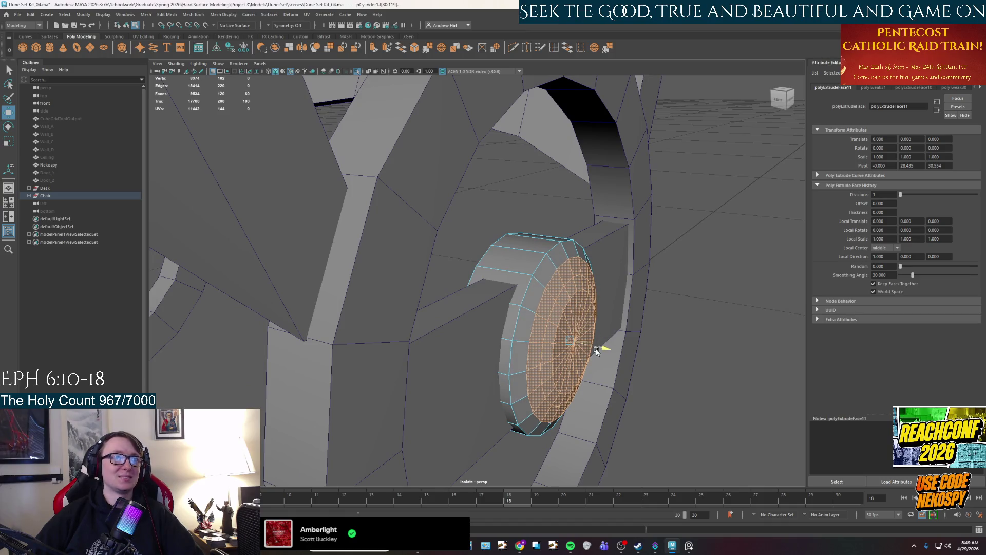
pyautogui.click(559, 311)
pyautogui.doubleClick(553, 334)
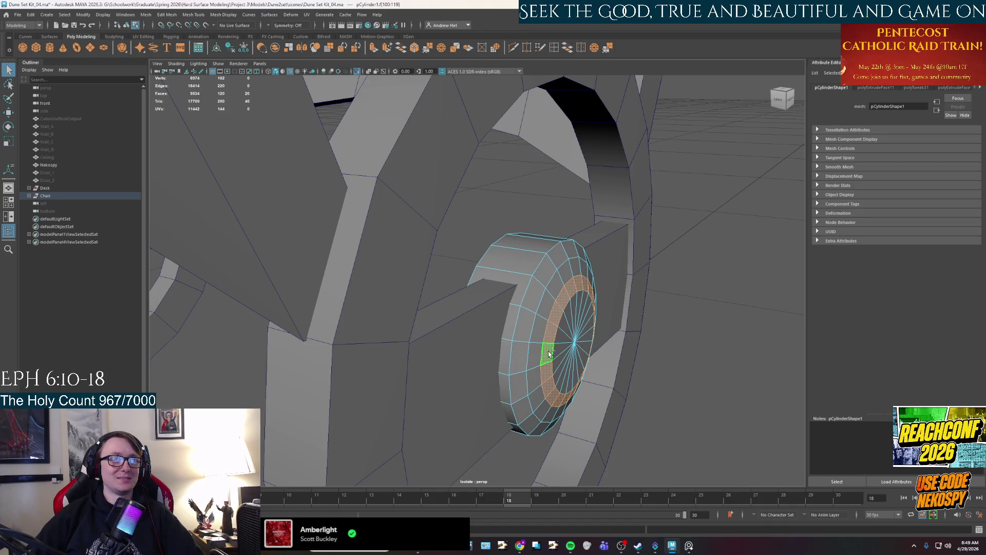
pyautogui.keyDown('shift'); pyautogui.doubleClick(574, 361); pyautogui.keyUp('shift')
pyautogui.keyDown('alt'); pyautogui.moveTo(574, 361); pyautogui.dragTo(545, 363); pyautogui.keyUp('alt')
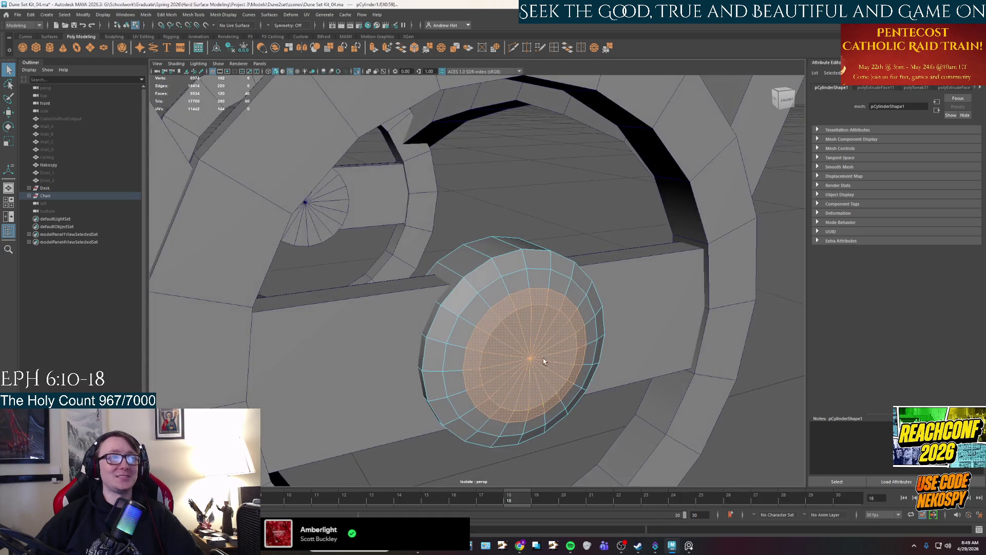
# Move the cap's centre faces outward so the hub bulges into a shallow dome
pyautogui.press('w')
pyautogui.moveTo(544, 367); pyautogui.dragTo(545, 368, button='middle')
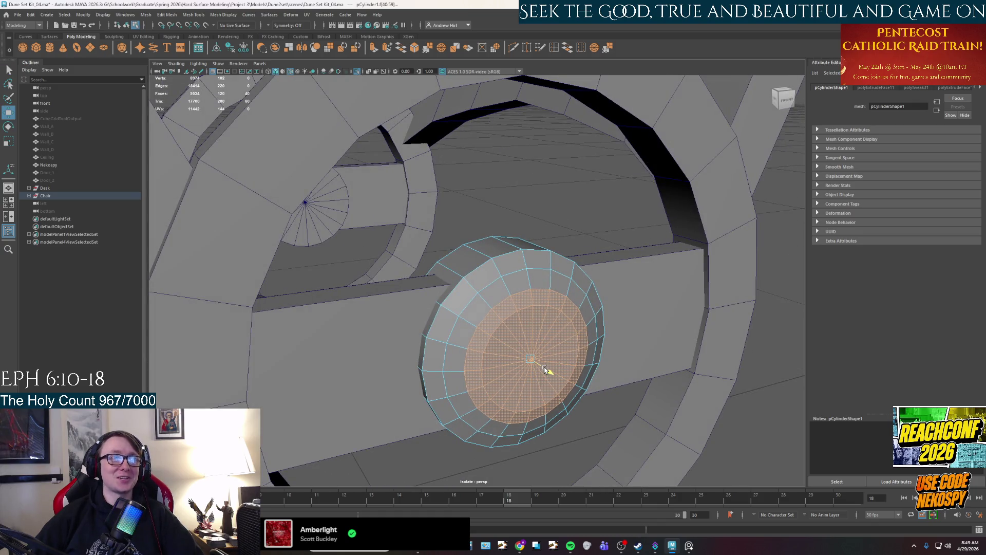
pyautogui.moveTo(545, 369)
pyautogui.keyDown('alt'); pyautogui.mouseDown()
pyautogui.moveTo(513, 359)
pyautogui.moveTo(526, 353)
pyautogui.moveTo(386, 361)
pyautogui.moveTo(387, 302)
pyautogui.moveTo(369, 295)
pyautogui.moveTo(378, 299)
pyautogui.mouseUp(); pyautogui.keyUp('alt')
pyautogui.click(324, 334)
pyautogui.moveTo(319, 337)
pyautogui.keyDown('alt'); pyautogui.mouseDown()
pyautogui.moveTo(414, 363)
pyautogui.moveTo(553, 327)
pyautogui.moveTo(571, 335)
pyautogui.mouseUp(); pyautogui.keyUp('alt')
pyautogui.doubleClick(532, 308)
pyautogui.moveTo(571, 335); pyautogui.dragTo(567, 335, button='middle')
# Deselect the faces, return to Object Mode, and view the wheels from low and below
pyautogui.click(567, 334)
pyautogui.moveTo(567, 334)
pyautogui.keyDown('alt'); pyautogui.mouseDown()
pyautogui.moveTo(462, 330)
pyautogui.moveTo(502, 282)
pyautogui.mouseUp(); pyautogui.keyUp('alt')
pyautogui.moveTo(503, 281); pyautogui.dragTo(516, 282, button='right')
pyautogui.moveTo(445, 303); pyautogui.dragTo(411, 311, button='right')
pyautogui.moveTo(478, 304); pyautogui.dragTo(494, 290, button='right')
pyautogui.moveTo(494, 290)
pyautogui.keyDown('alt'); pyautogui.mouseDown()
pyautogui.moveTo(447, 388)
pyautogui.moveTo(485, 403)
pyautogui.moveTo(505, 383)
pyautogui.mouseUp(); pyautogui.keyUp('alt')
pyautogui.scroll(2, 506, 383)
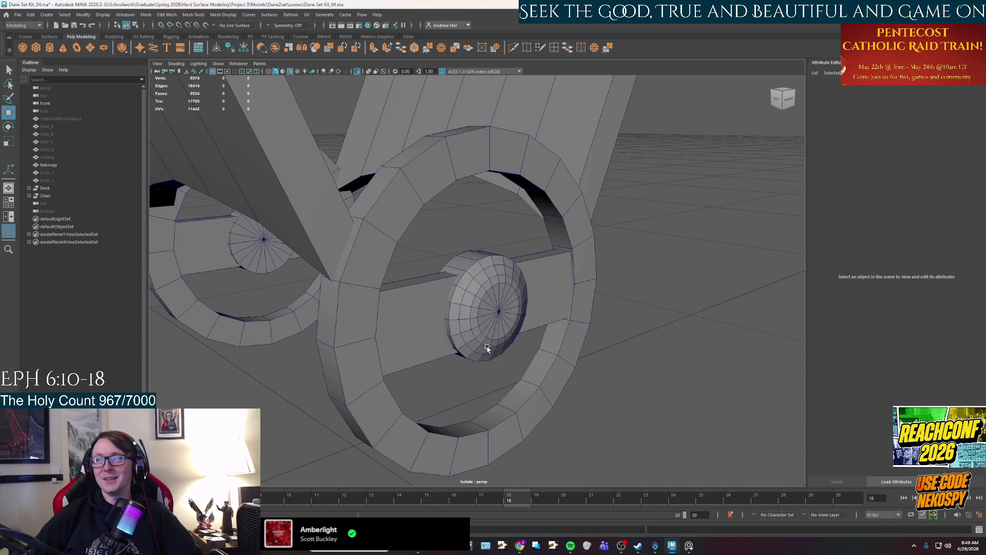
pyautogui.keyDown('alt'); pyautogui.moveTo(476, 330); pyautogui.dragTo(522, 370, button='middle'); pyautogui.keyUp('alt')
pyautogui.moveTo(522, 370)
pyautogui.keyDown('alt'); pyautogui.mouseDown()
pyautogui.moveTo(511, 363)
pyautogui.moveTo(548, 332)
pyautogui.moveTo(453, 336)
pyautogui.moveTo(482, 359)
pyautogui.moveTo(532, 348)
pyautogui.moveTo(528, 332)
pyautogui.mouseUp(); pyautogui.keyUp('alt')
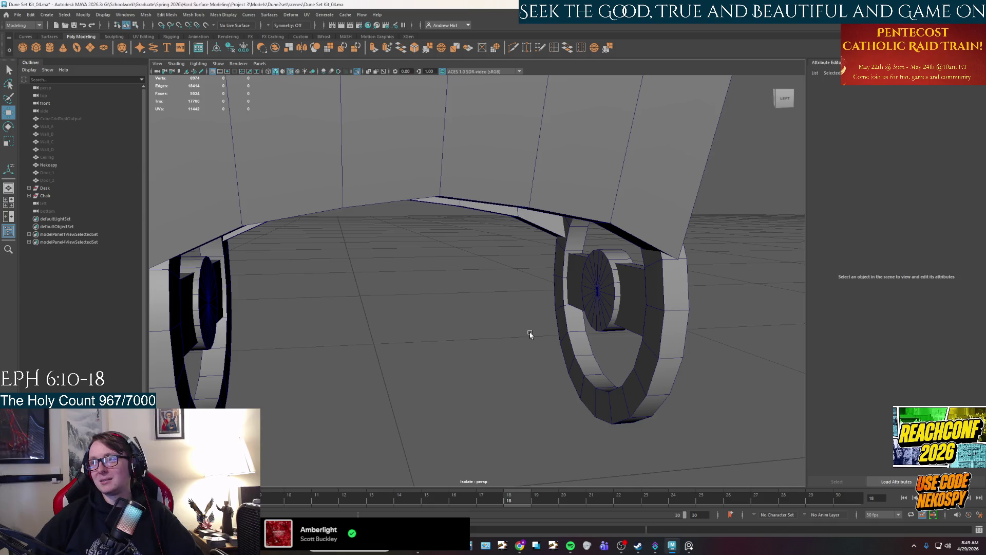
pyautogui.moveTo(530, 335)
pyautogui.keyDown('alt'); pyautogui.mouseDown()
pyautogui.moveTo(540, 363)
pyautogui.moveTo(583, 385)
pyautogui.moveTo(595, 374)
pyautogui.mouseUp(); pyautogui.keyUp('alt')
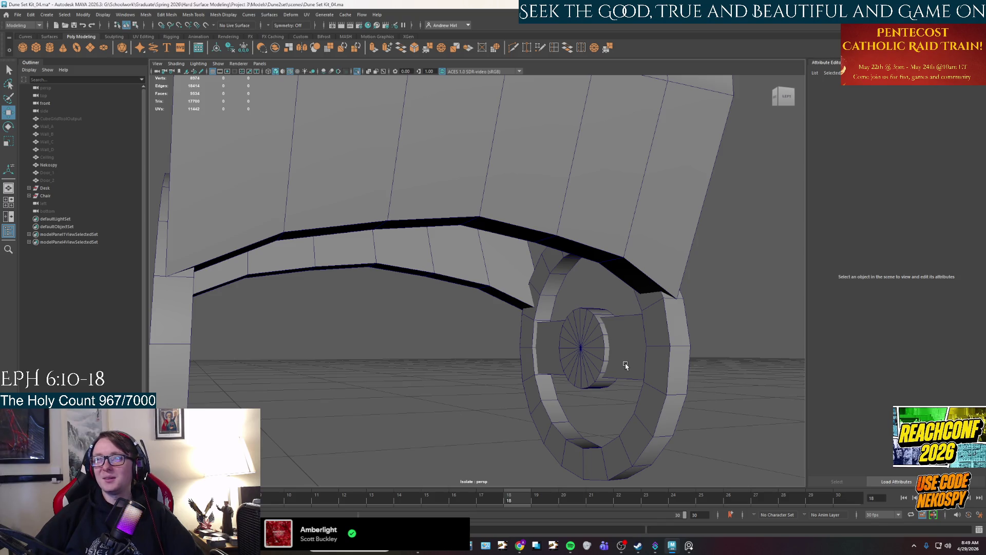
# Delete the old left wheel hub, pCylinder2
pyautogui.click(575, 351)
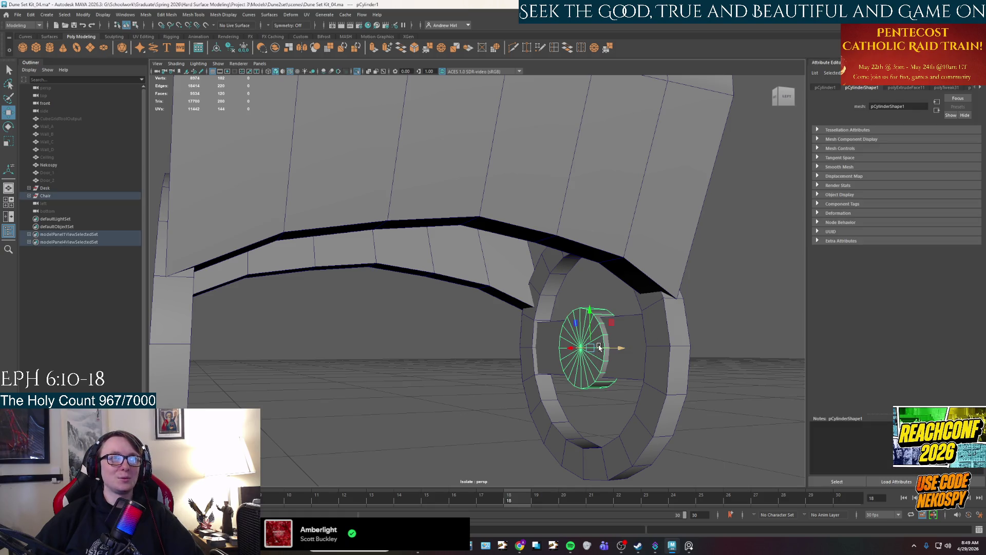
pyautogui.moveTo(598, 348)
pyautogui.keyDown('alt'); pyautogui.mouseDown()
pyautogui.moveTo(544, 357)
pyautogui.moveTo(456, 319)
pyautogui.moveTo(434, 322)
pyautogui.mouseUp(); pyautogui.keyUp('alt')
pyautogui.keyDown('alt'); pyautogui.moveTo(601, 331); pyautogui.dragTo(545, 342); pyautogui.keyUp('alt')
pyautogui.press('e')
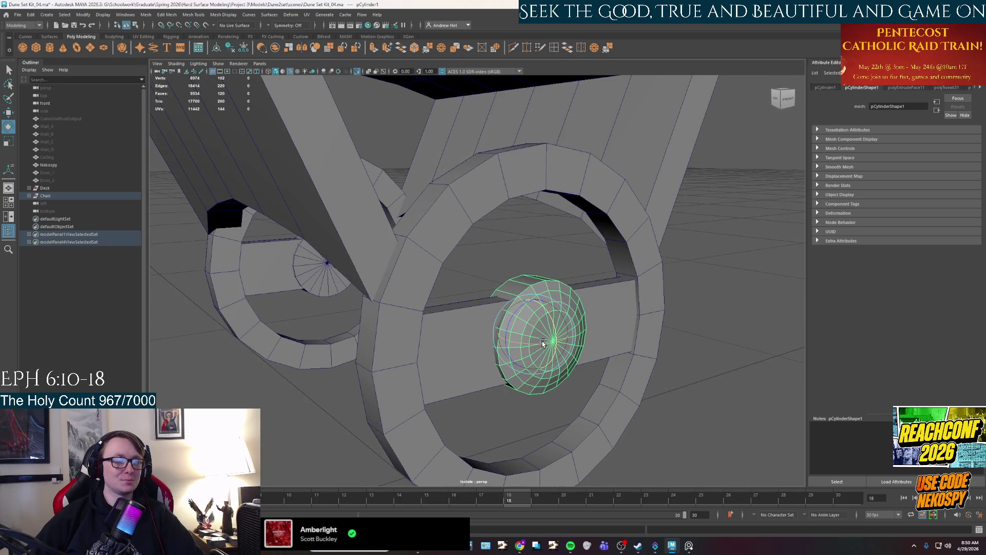
pyautogui.moveTo(423, 341)
pyautogui.keyDown('alt'); pyautogui.mouseDown()
pyautogui.moveTo(586, 255)
pyautogui.moveTo(480, 249)
pyautogui.mouseUp(); pyautogui.keyUp('alt')
pyautogui.click(436, 232)
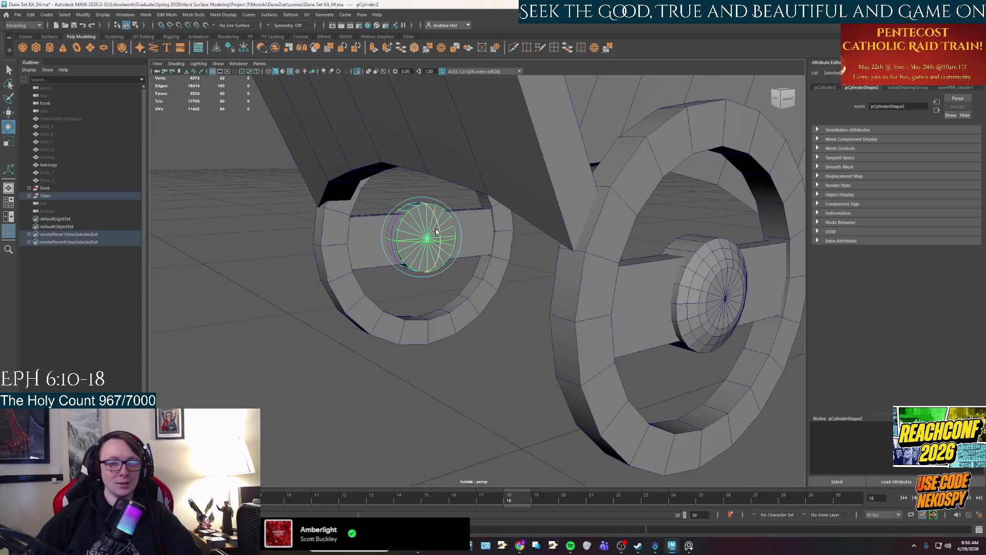
pyautogui.press('Delete')
# Duplicate the domed right hub with Ctrl+D and move the copy into the left wheel
pyautogui.click(718, 289)
pyautogui.hotkey('ctrl', 'd')
pyautogui.press('w')
pyautogui.moveTo(729, 299)
pyautogui.mouseDown()
pyautogui.moveTo(442, 237)
pyautogui.moveTo(337, 252)
pyautogui.moveTo(737, 301)
pyautogui.moveTo(392, 290)
pyautogui.moveTo(806, 285)
pyautogui.mouseUp()
pyautogui.press('e')
pyautogui.press('w')
pyautogui.moveTo(596, 287); pyautogui.dragTo(595, 290)
# Check the left wheel's new hub from a low front view
pyautogui.click(668, 297)
pyautogui.moveTo(668, 298)
pyautogui.keyDown('alt'); pyautogui.mouseDown()
pyautogui.moveTo(637, 345)
pyautogui.moveTo(572, 271)
pyautogui.moveTo(484, 319)
pyautogui.moveTo(701, 308)
pyautogui.moveTo(609, 264)
pyautogui.moveTo(529, 260)
pyautogui.moveTo(601, 310)
pyautogui.moveTo(511, 311)
pyautogui.moveTo(534, 253)
pyautogui.moveTo(467, 249)
pyautogui.moveTo(455, 314)
pyautogui.mouseUp(); pyautogui.keyUp('alt')
pyautogui.click(673, 315)
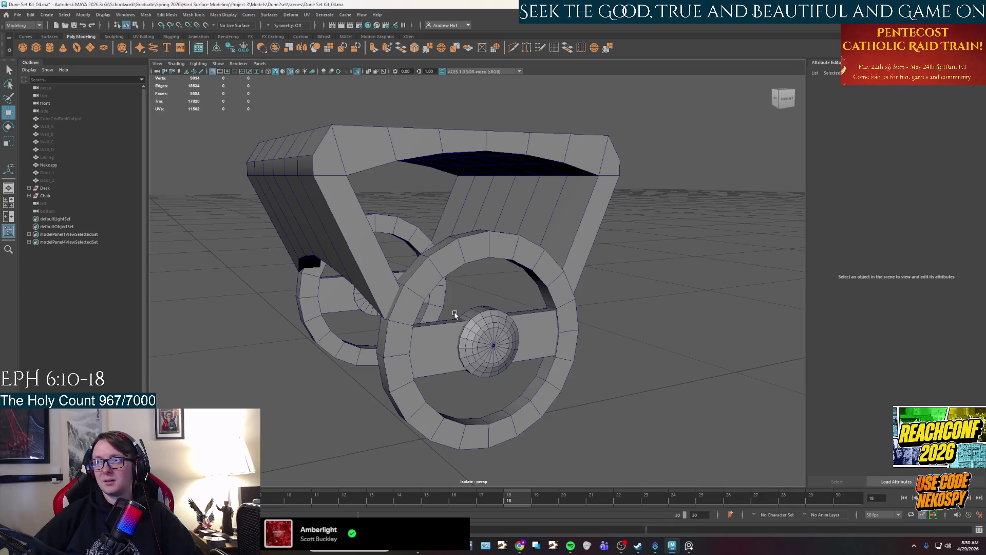
pyautogui.moveTo(544, 354)
pyautogui.keyDown('alt'); pyautogui.mouseDown()
pyautogui.moveTo(522, 344)
pyautogui.moveTo(606, 328)
pyautogui.moveTo(565, 340)
pyautogui.moveTo(610, 353)
pyautogui.moveTo(569, 346)
pyautogui.moveTo(495, 362)
pyautogui.mouseUp(); pyautogui.keyUp('alt')
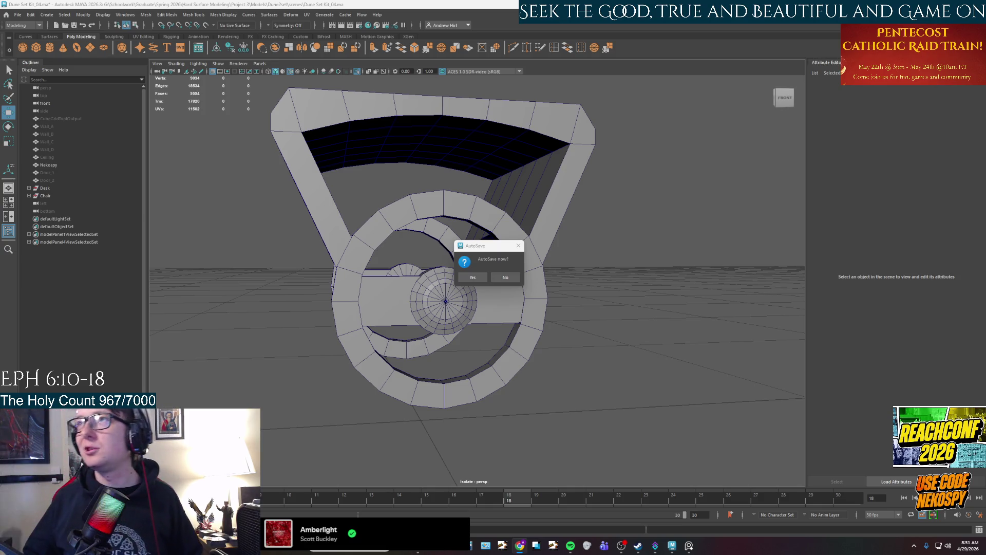
# Accept the AutoSave prompt and view the chair from an angled side
pyautogui.click(473, 277)
pyautogui.moveTo(480, 283)
pyautogui.keyDown('alt'); pyautogui.mouseDown()
pyautogui.moveTo(563, 352)
pyautogui.moveTo(594, 355)
pyautogui.moveTo(591, 337)
pyautogui.mouseUp(); pyautogui.keyUp('alt')
pyautogui.click(965, 546)
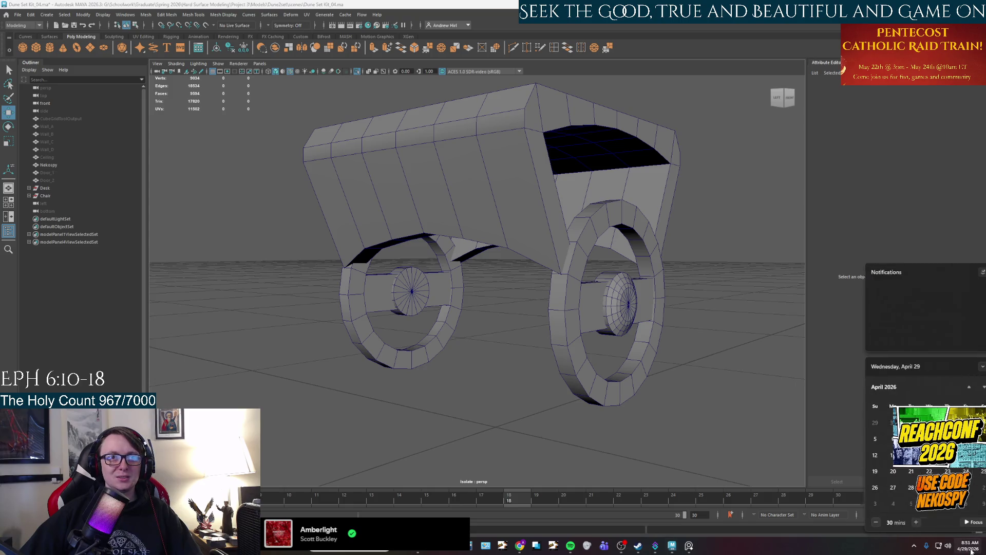
pyautogui.scroll(-1, 924, 452)
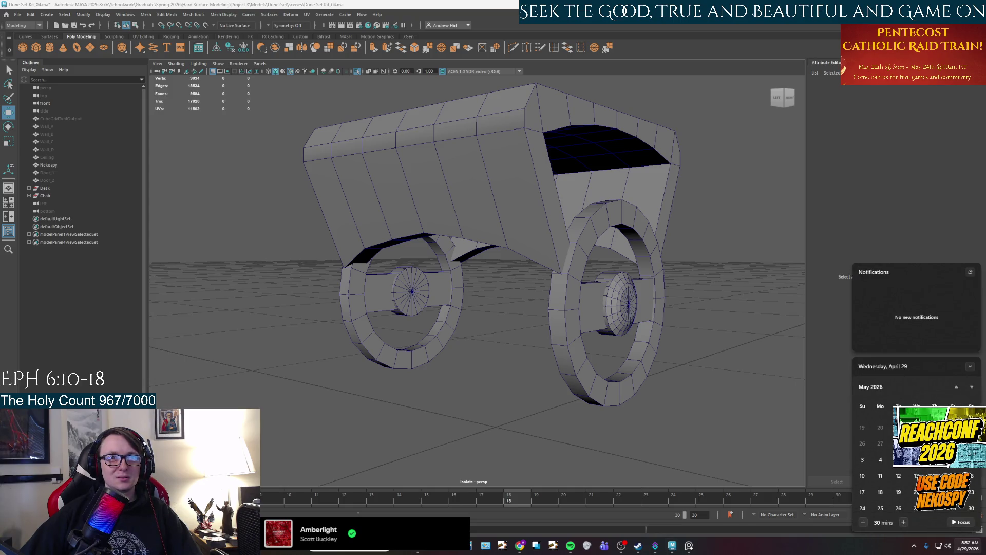
pyautogui.click(705, 399)
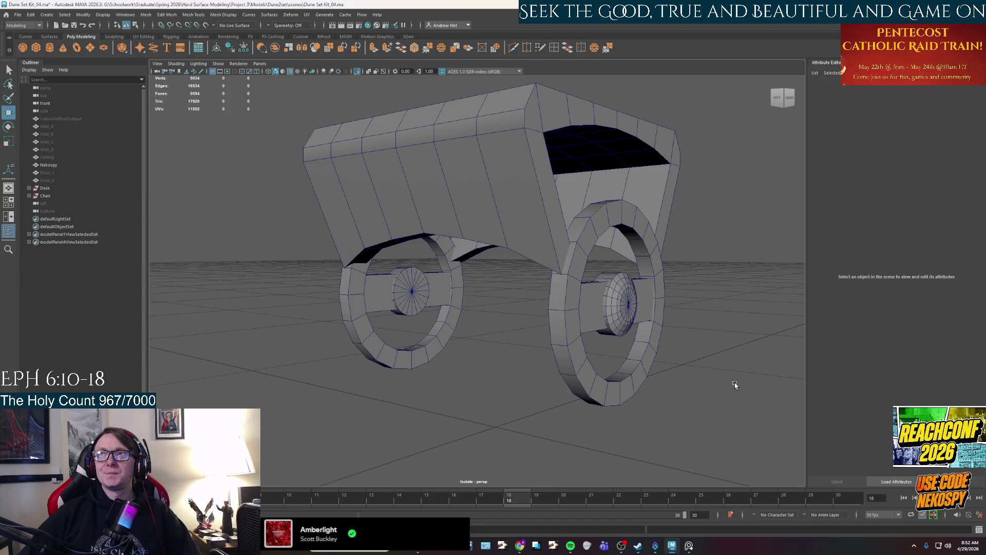
# Compare the chair with the wheel reference photo, then orbit to a front view
pyautogui.moveTo(735, 400)
pyautogui.keyDown('alt'); pyautogui.mouseDown()
pyautogui.moveTo(612, 423)
pyautogui.moveTo(704, 504)
pyautogui.mouseUp(); pyautogui.keyUp('alt')
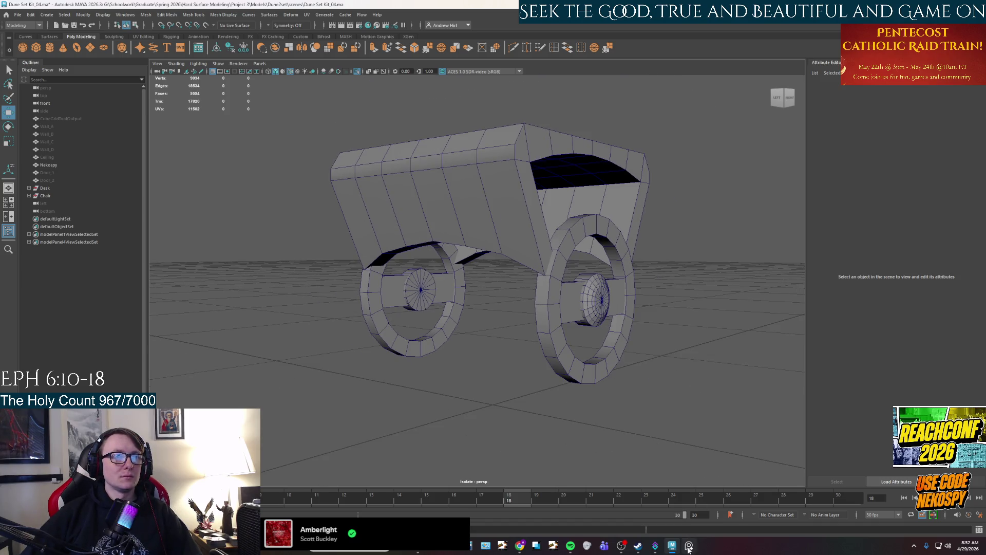
pyautogui.click(688, 547)
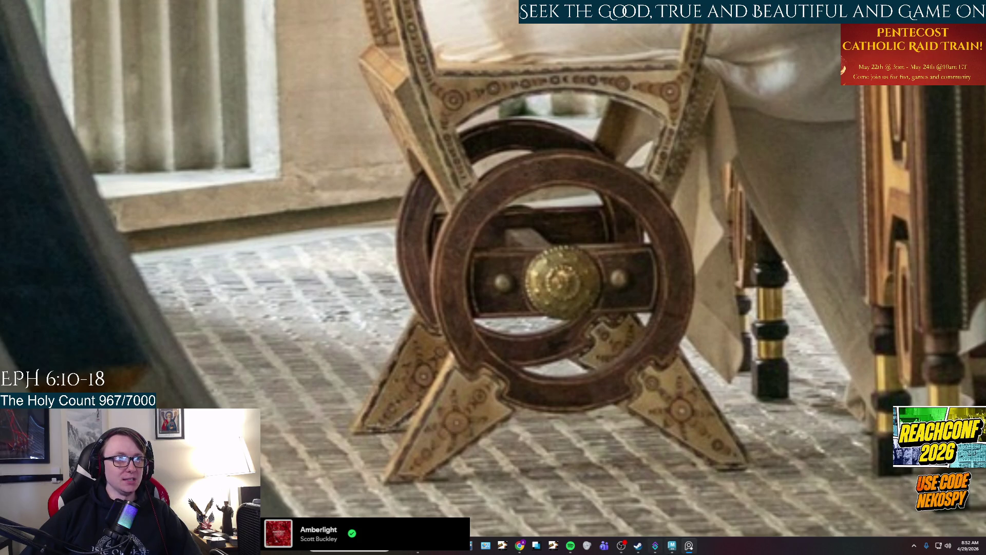
pyautogui.click(688, 547)
pyautogui.moveTo(626, 380)
pyautogui.keyDown('alt'); pyautogui.mouseDown()
pyautogui.moveTo(558, 359)
pyautogui.moveTo(550, 268)
pyautogui.moveTo(567, 339)
pyautogui.moveTo(370, 149)
pyautogui.mouseUp(); pyautogui.keyUp('alt')
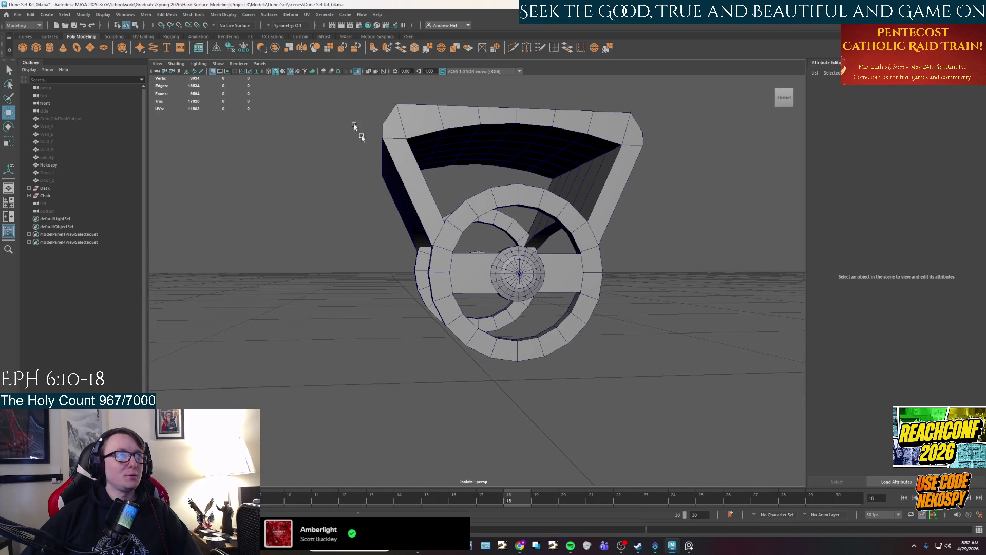
# Create polygon cube pCube3, parent it under Chair, and start renaming pTorus2
pyautogui.click(36, 47)
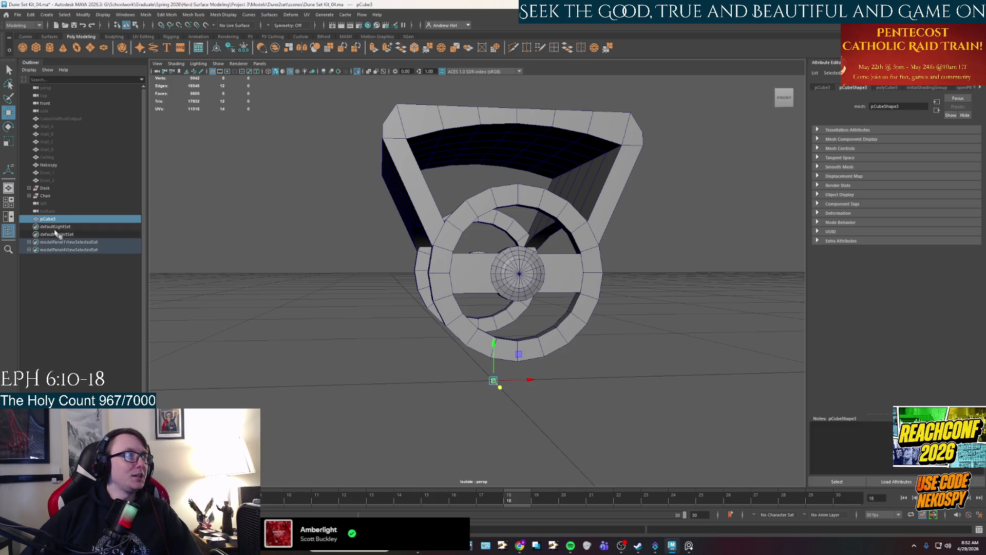
pyautogui.moveTo(54, 221); pyautogui.dragTo(53, 196, button='middle')
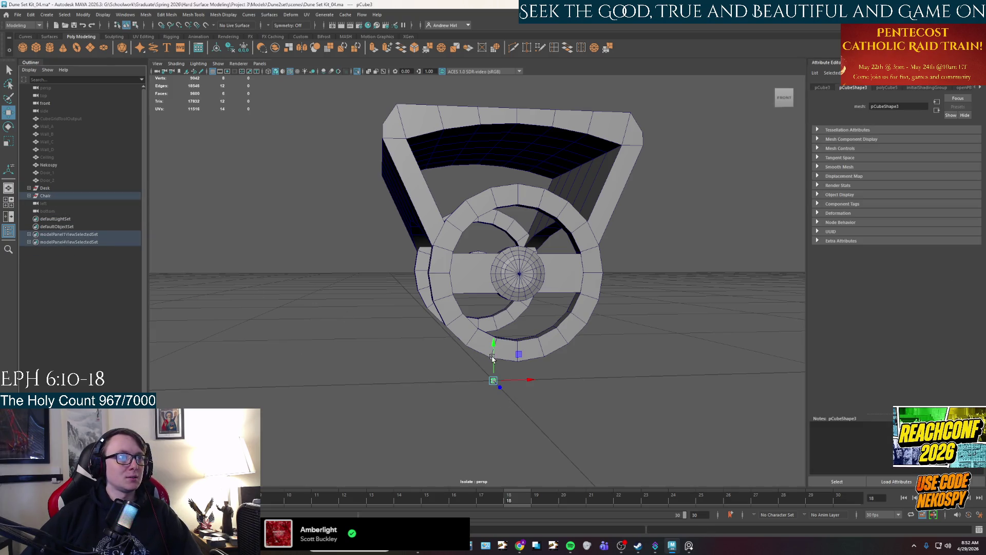
pyautogui.click(34, 202)
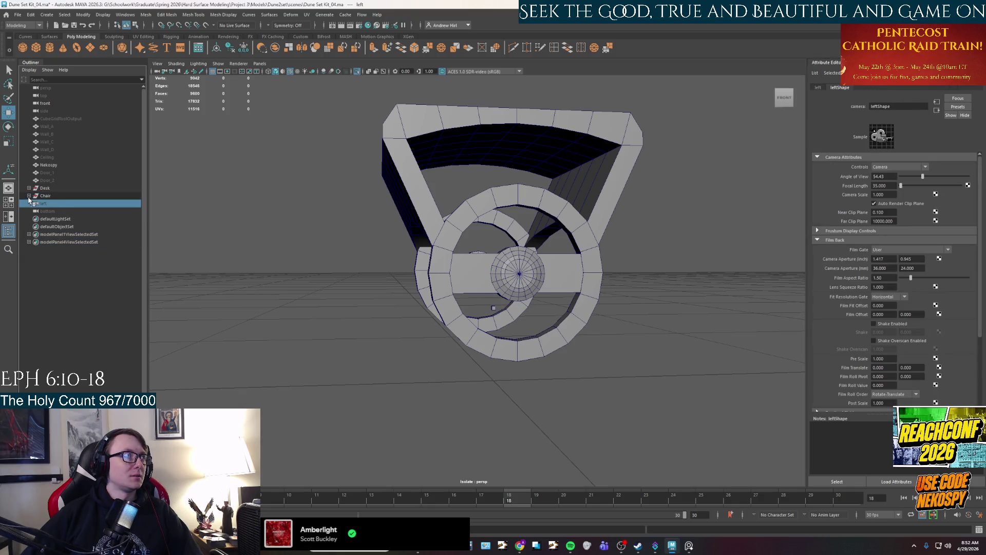
pyautogui.click(29, 195)
pyautogui.click(47, 212)
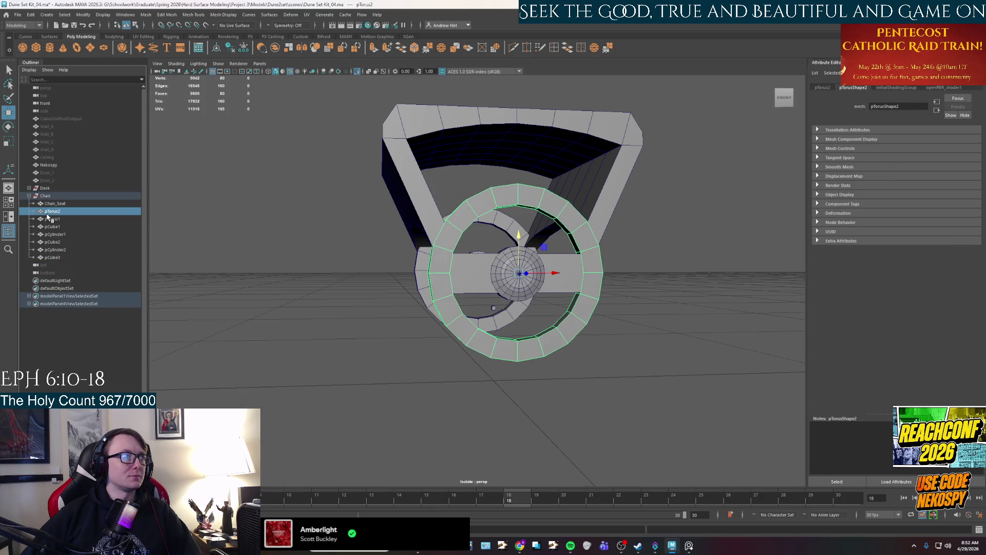
pyautogui.doubleClick(47, 213)
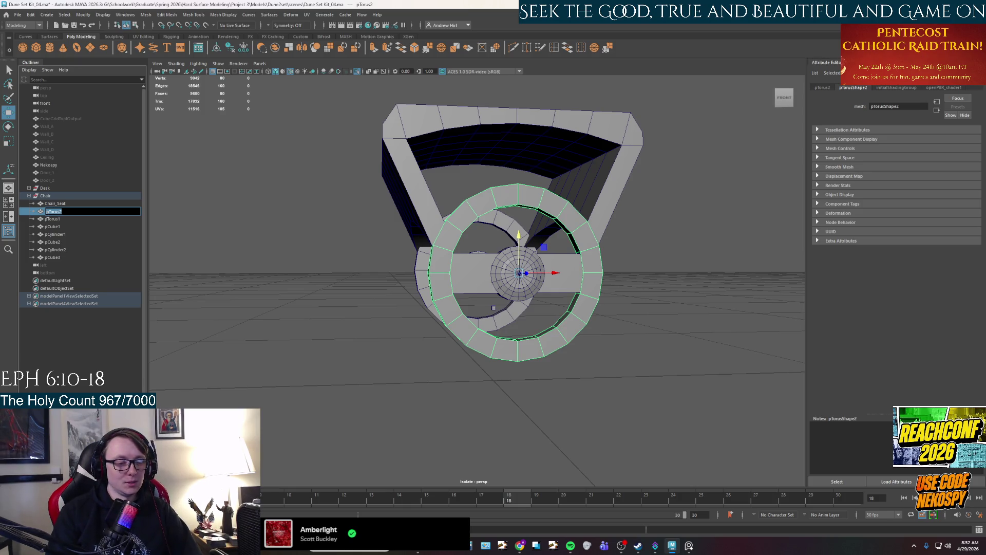
# Finish renaming the first wheel ring to Circle_leg_1
pyautogui.write('W')
pyautogui.write('_')
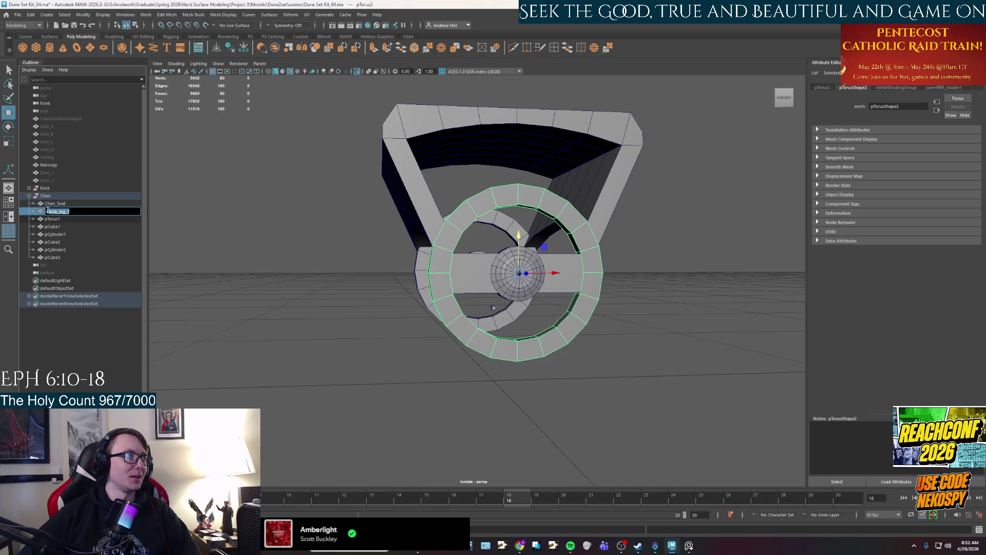
pyautogui.hotkey('ctrl', 'a')
pyautogui.write('c')
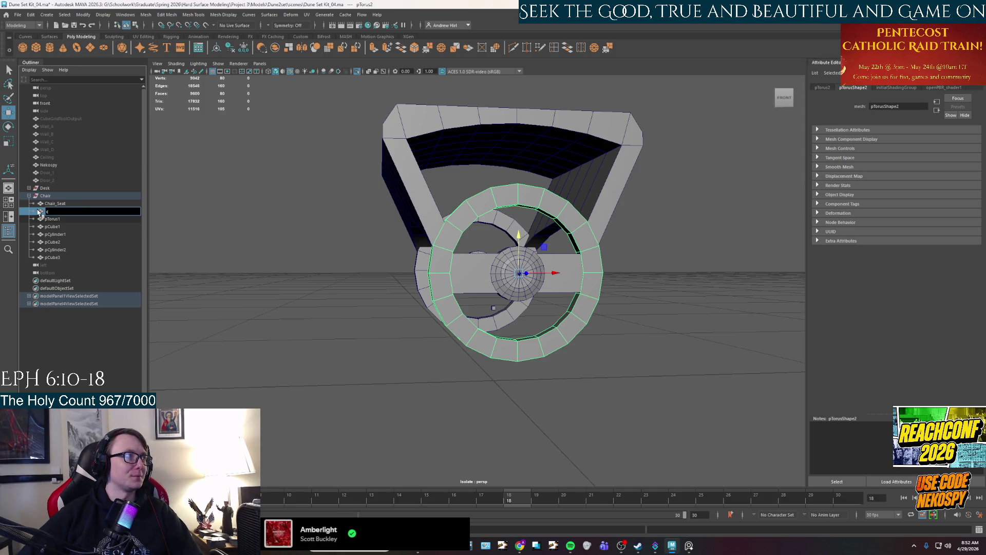
pyautogui.hotkey('ctrl', 'z')
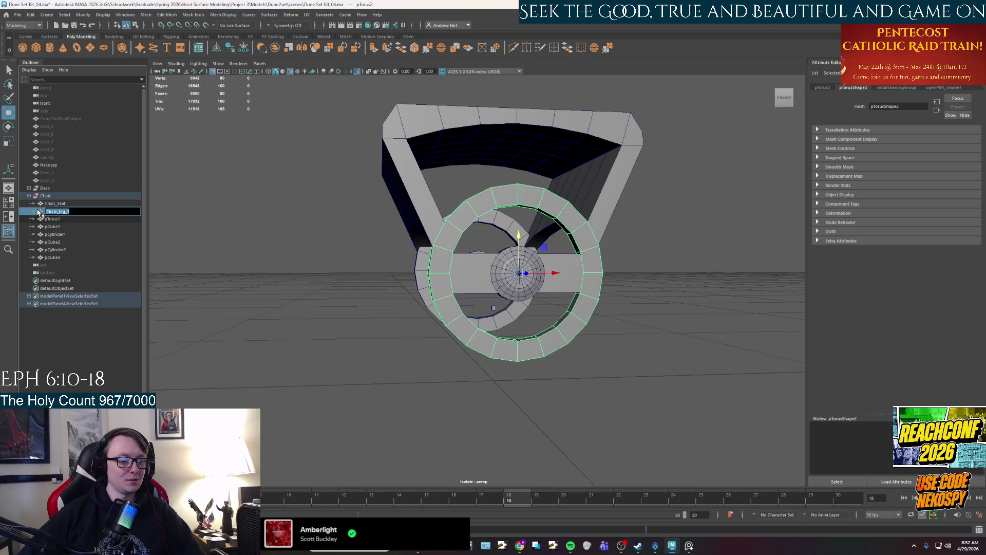
pyautogui.press('Return')
# Rename wheel ring pTorus1 to Circle_leg_2
pyautogui.click(58, 219)
pyautogui.doubleClick(59, 220)
pyautogui.write('Circle_leg_2')
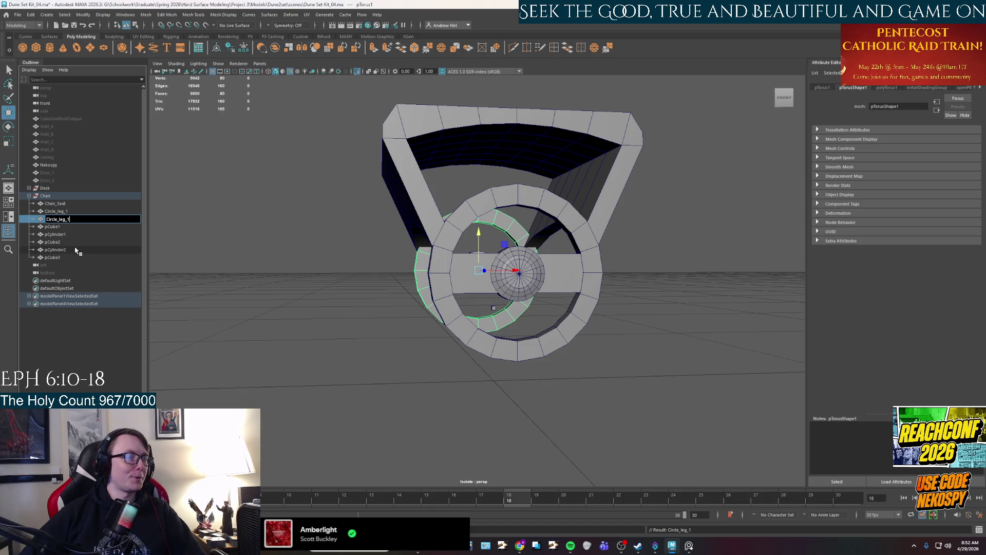
pyautogui.press('Return')
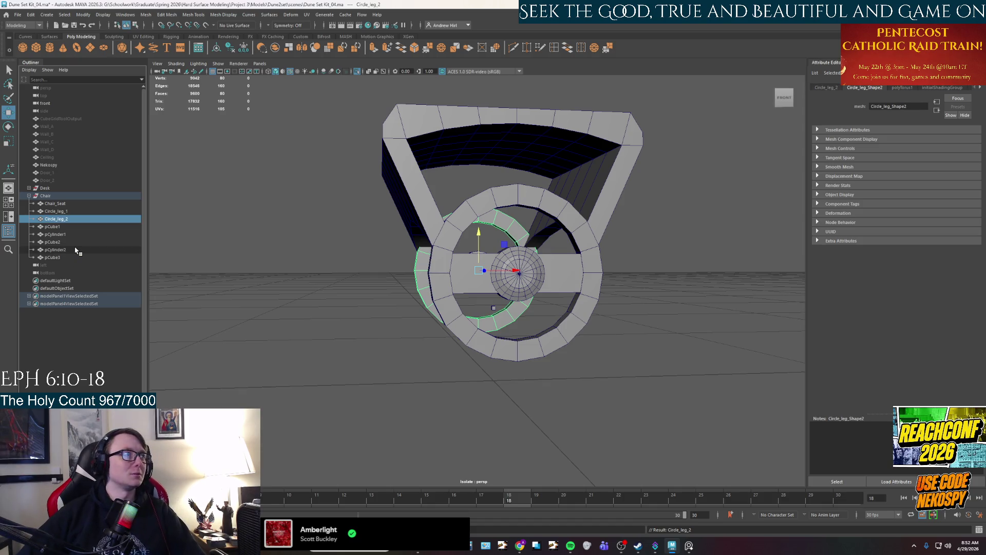
# Rename crossbar cube pCube1 to Circle_Mid_section_1
pyautogui.click(53, 228)
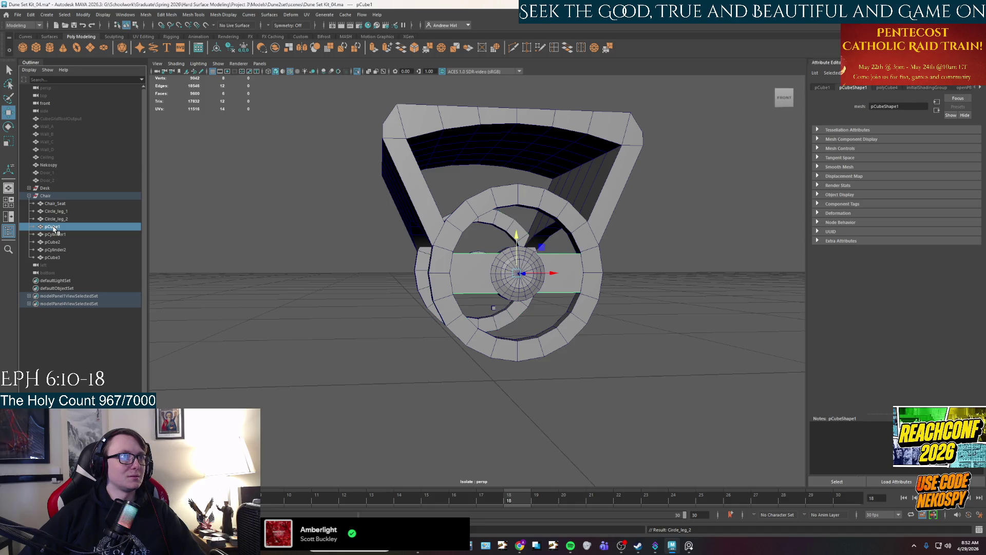
pyautogui.doubleClick(53, 228)
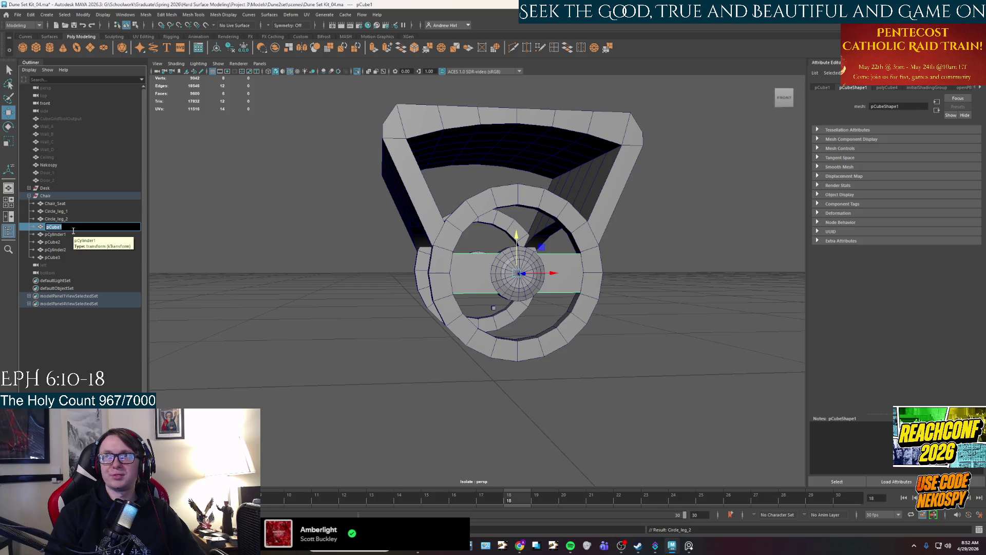
pyautogui.write('Circle Mide')
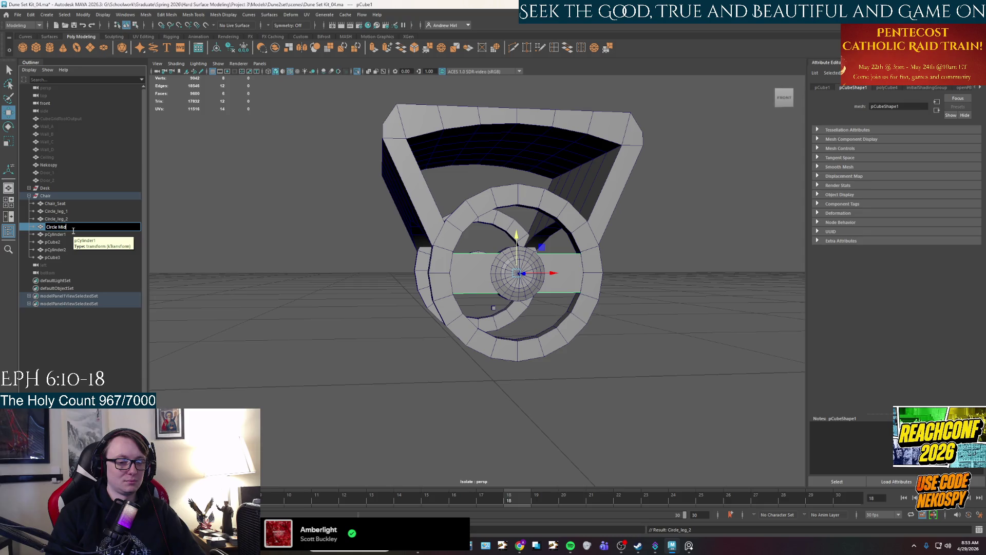
pyautogui.write('ection')
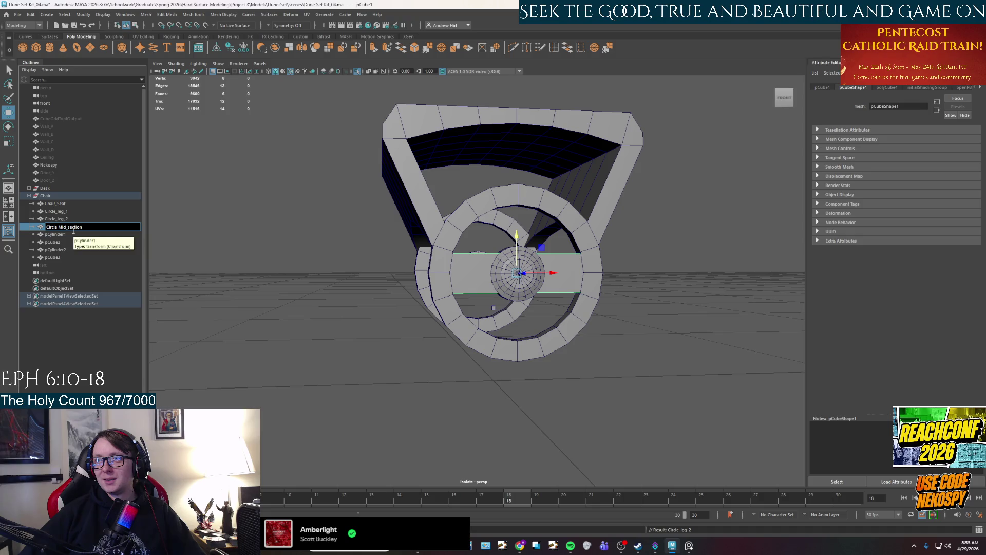
pyautogui.press('Return')
pyautogui.doubleClick(88, 230)
pyautogui.press('Right')
pyautogui.write('_1')
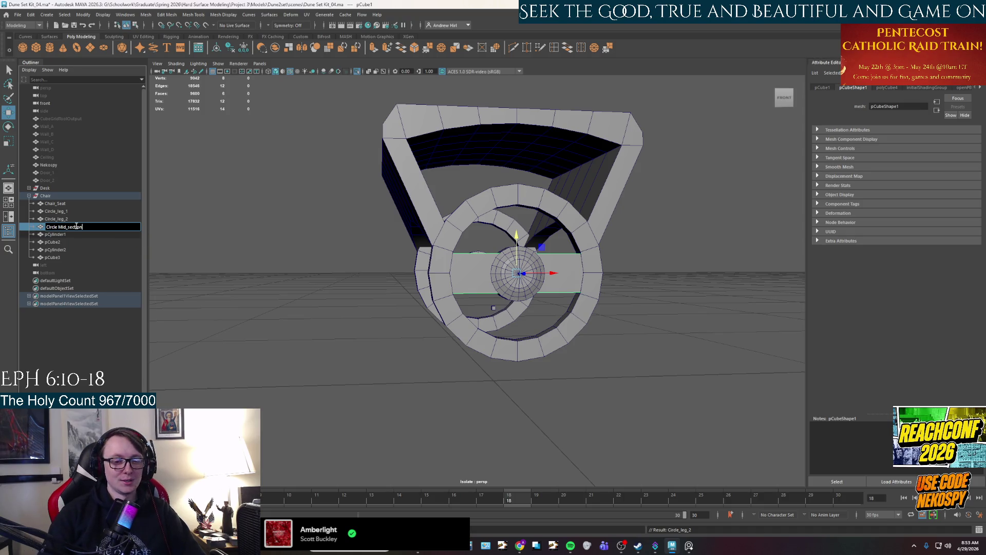
pyautogui.moveTo(85, 226); pyautogui.dragTo(1, 224)
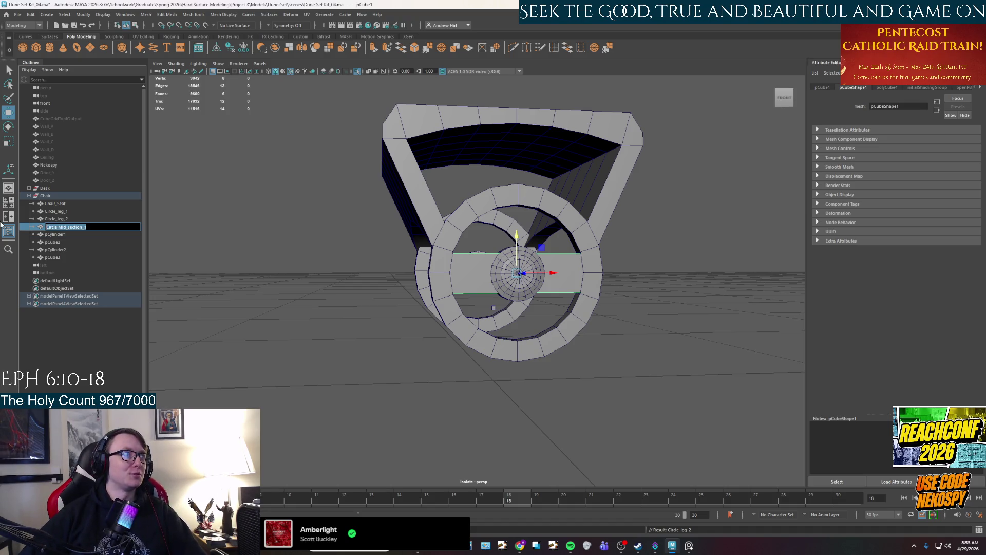
pyautogui.press('Return')
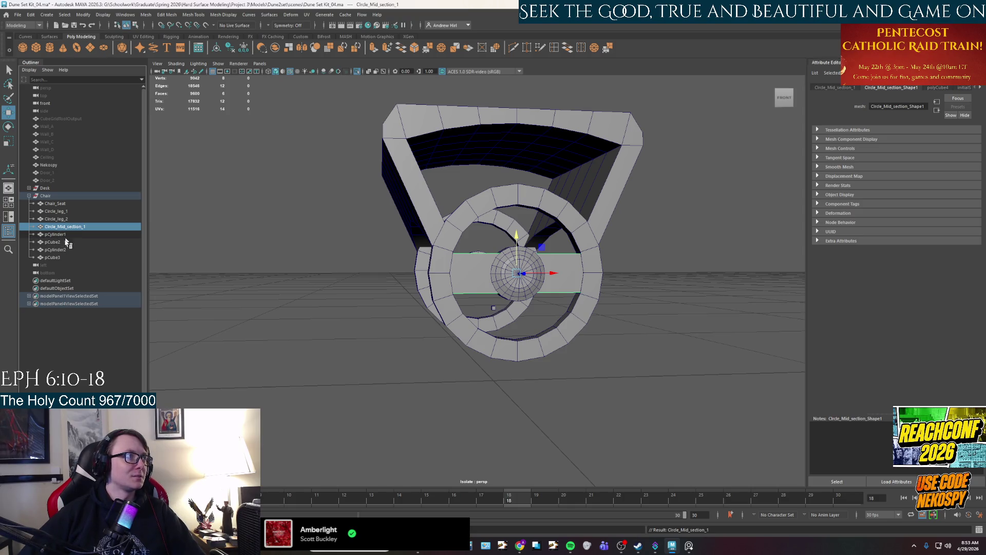
pyautogui.click(68, 242)
# Rename pCube2, pCylinder1 and pCylinder2 to Circle_Mid_section_2, _3 and _4
pyautogui.keyDown('alt'); pyautogui.moveTo(398, 267); pyautogui.dragTo(462, 256); pyautogui.keyUp('alt')
pyautogui.doubleClick(62, 243)
pyautogui.write('Circle_Mid_section_2')
pyautogui.press('Return')
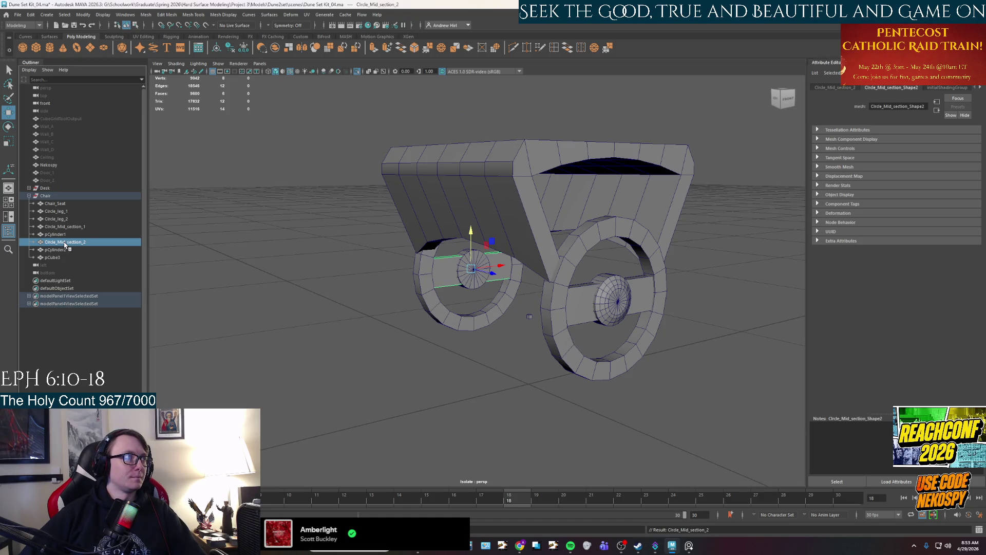
pyautogui.doubleClick(77, 234)
pyautogui.write('Circle_Mid_section_1')
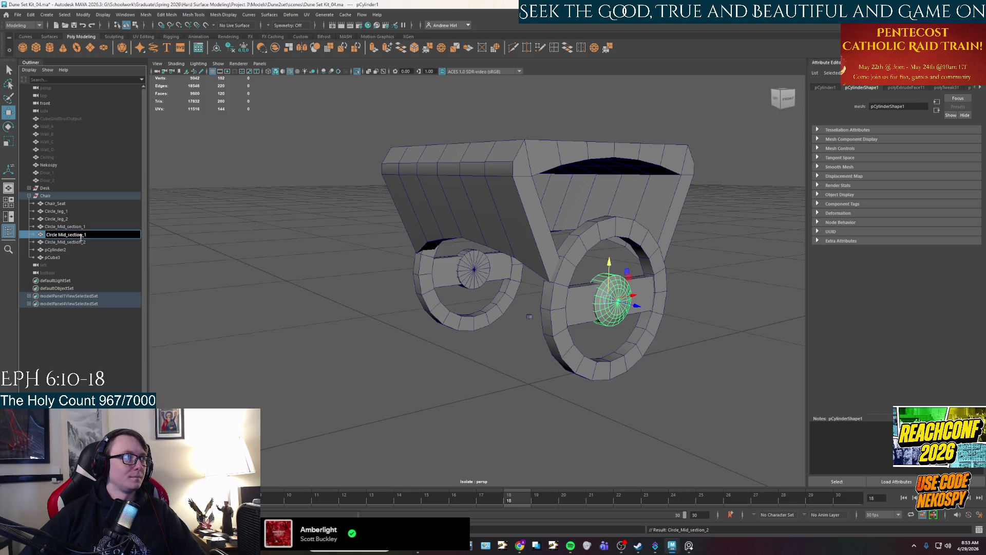
pyautogui.press('Return')
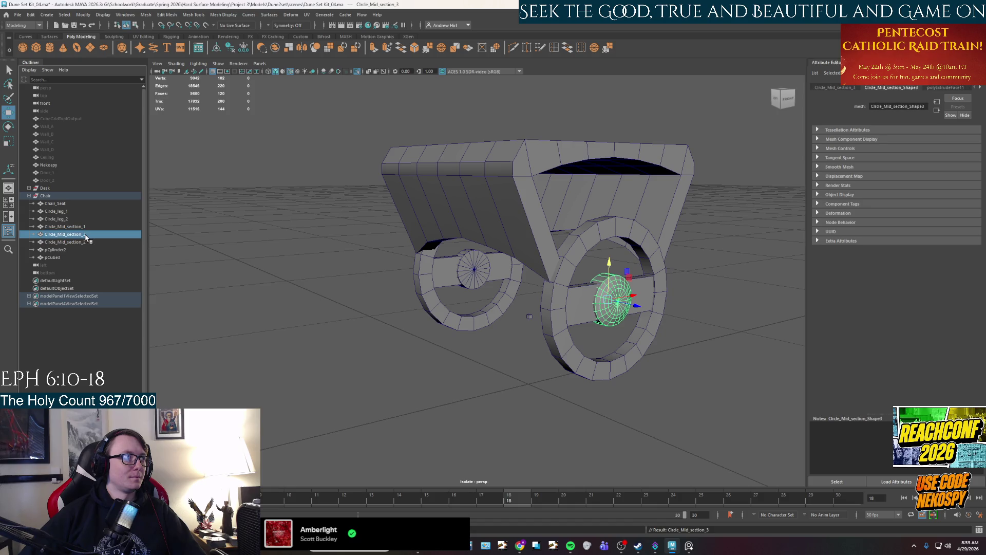
pyautogui.doubleClick(79, 249)
pyautogui.write('Circle_Mid_section_4')
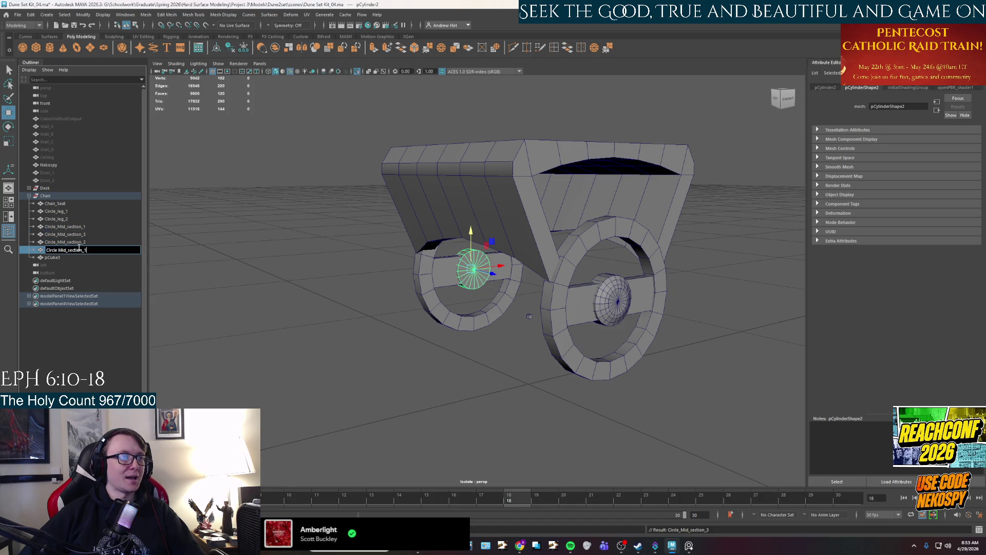
pyautogui.press('Return')
# Move small cube pCube3 toward the right wheel hub
pyautogui.keyDown('alt'); pyautogui.moveTo(449, 308); pyautogui.dragTo(447, 301); pyautogui.keyUp('alt')
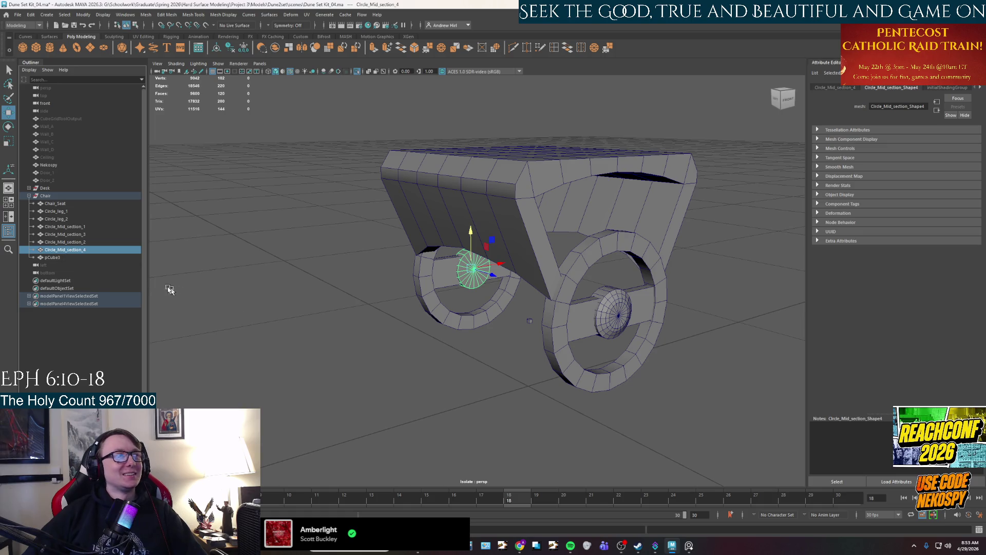
pyautogui.click(56, 257)
pyautogui.keyDown('alt'); pyautogui.moveTo(499, 379); pyautogui.dragTo(468, 360, button='middle'); pyautogui.keyUp('alt')
pyautogui.moveTo(497, 301)
pyautogui.mouseDown()
pyautogui.moveTo(566, 328)
pyautogui.moveTo(567, 341)
pyautogui.moveTo(511, 382)
pyautogui.moveTo(583, 291)
pyautogui.moveTo(590, 343)
pyautogui.moveTo(579, 347)
pyautogui.mouseUp()
pyautogui.press('space')
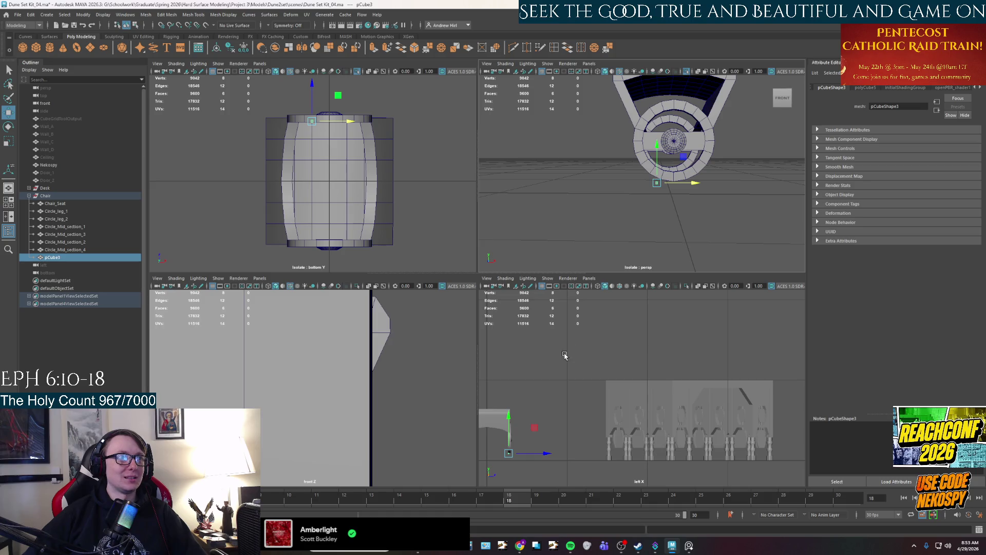
# Maximize the front view, return to Object Mode, and frame the wheel and seat frame
pyautogui.press('space')
pyautogui.press('space')
pyautogui.press('space')
pyautogui.scroll(-6, 328, 393)
pyautogui.moveTo(490, 249); pyautogui.dragTo(471, 240, button='right')
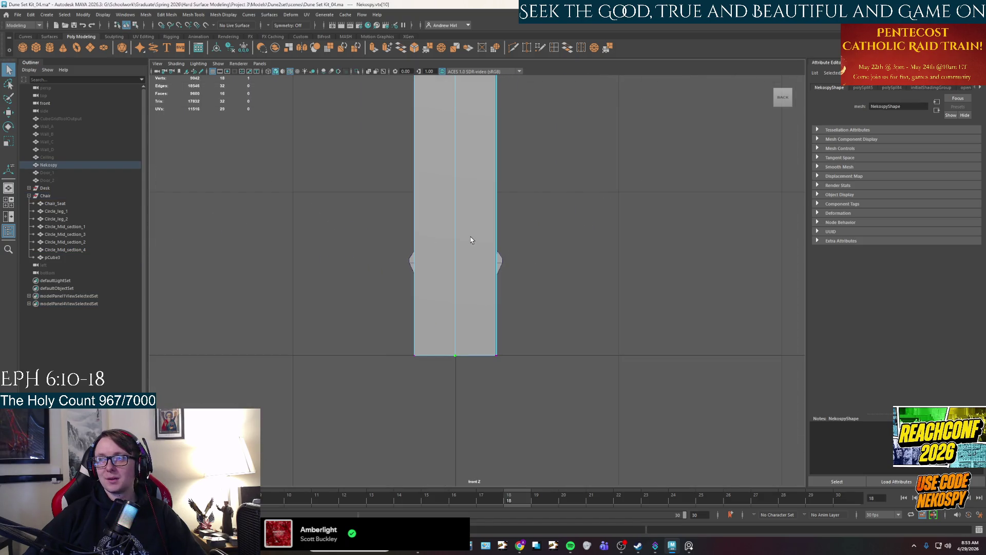
pyautogui.rightClick(471, 240)
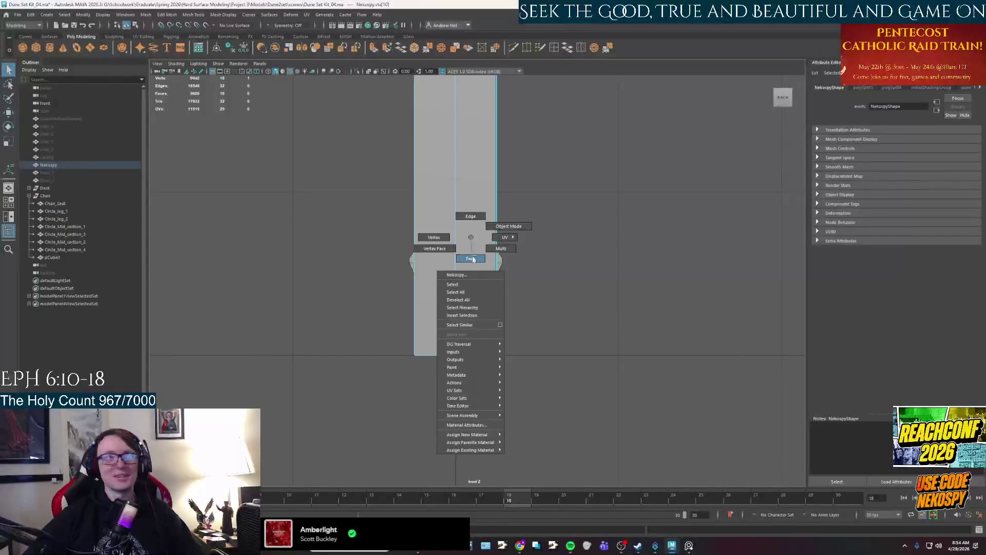
pyautogui.click(503, 227)
pyautogui.press('w')
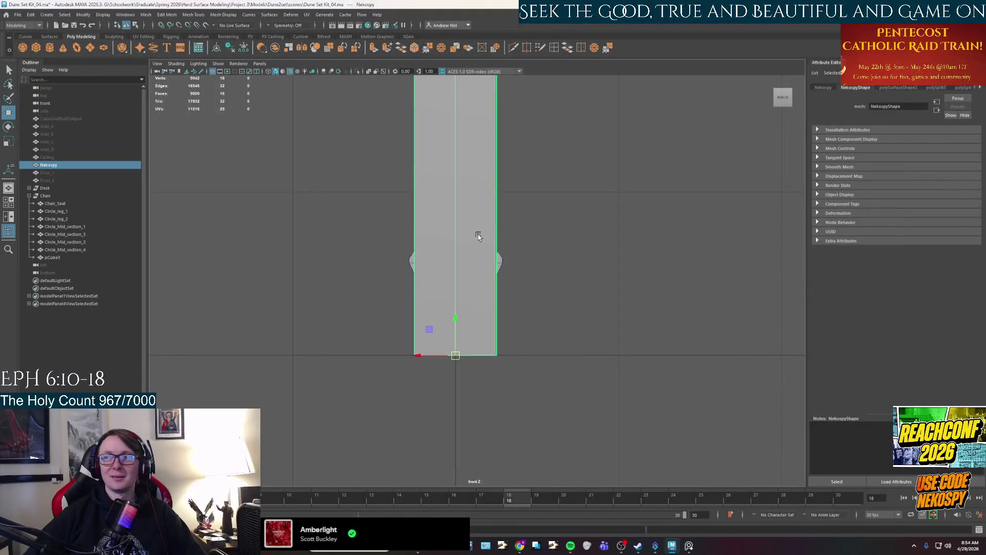
pyautogui.moveTo(428, 366)
pyautogui.keyDown('alt'); pyautogui.mouseDown(button='middle')
pyautogui.moveTo(546, 304)
pyautogui.moveTo(645, 292)
pyautogui.mouseUp(button='middle'); pyautogui.keyUp('alt')
pyautogui.scroll(3, 456, 366)
pyautogui.scroll(2, 456, 365)
pyautogui.moveTo(557, 385)
pyautogui.keyDown('alt'); pyautogui.mouseDown(button='middle')
pyautogui.moveTo(548, 330)
pyautogui.moveTo(574, 280)
pyautogui.mouseUp(button='middle'); pyautogui.keyUp('alt')
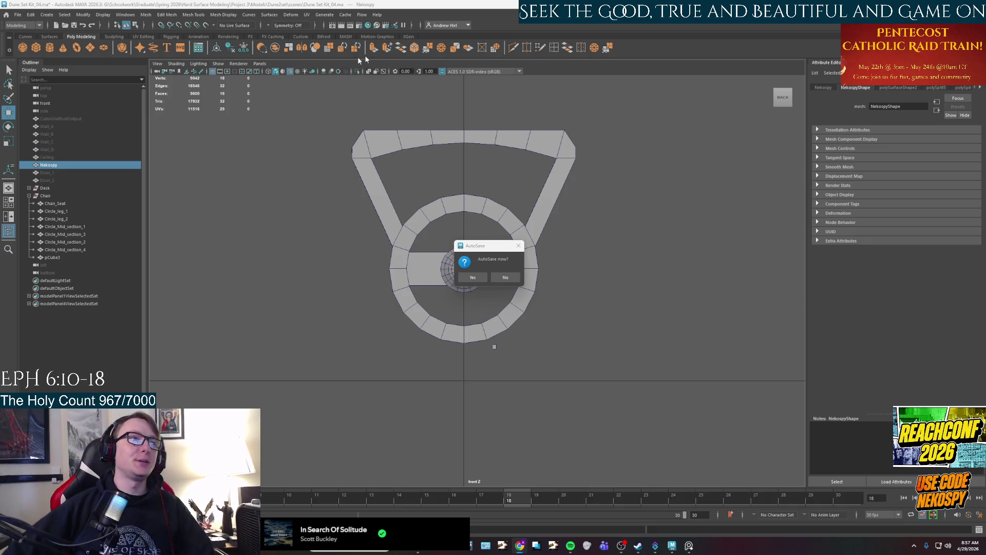
# Dismiss AutoSave and move pCube3 left to sit below the wheel
pyautogui.click(472, 278)
pyautogui.press('w')
pyautogui.click(495, 348)
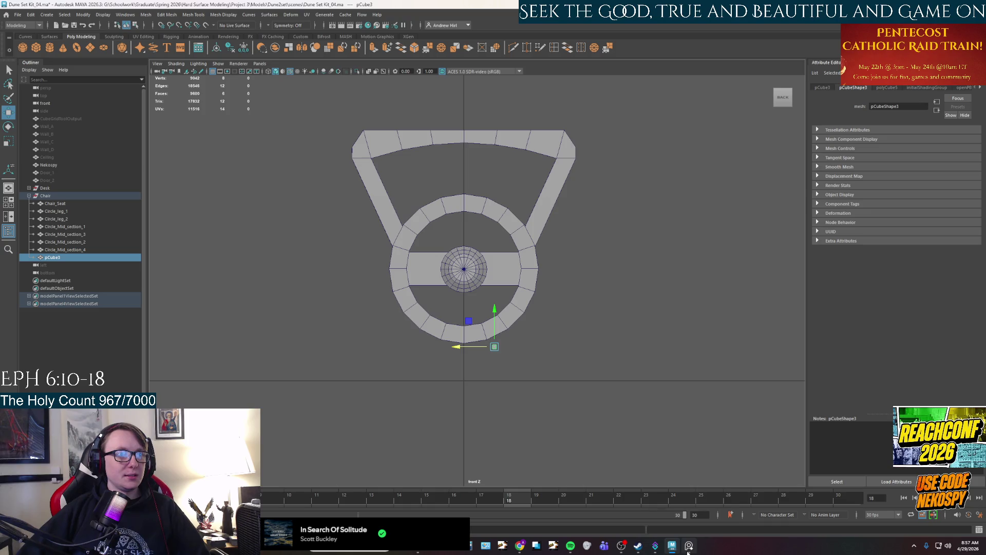
pyautogui.click(689, 546)
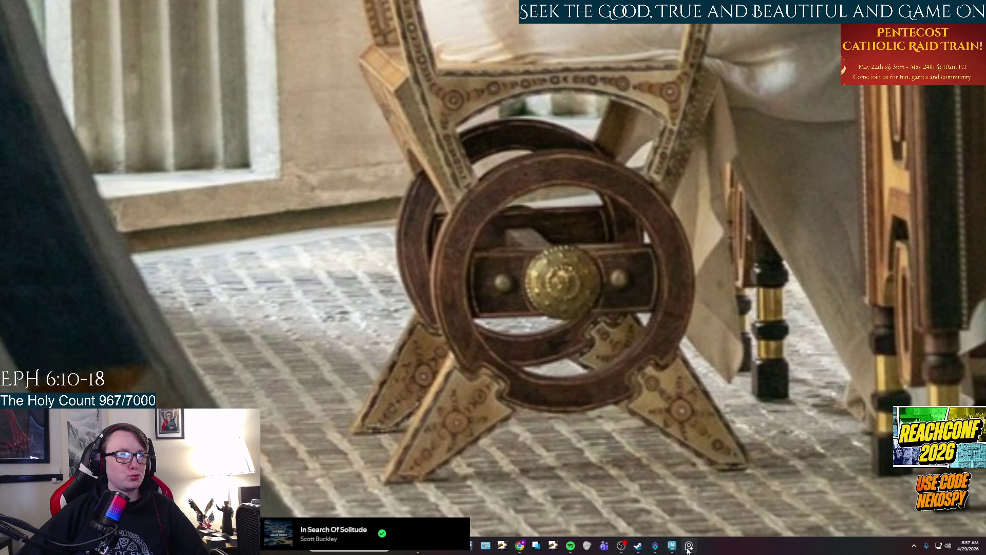
pyautogui.click(689, 546)
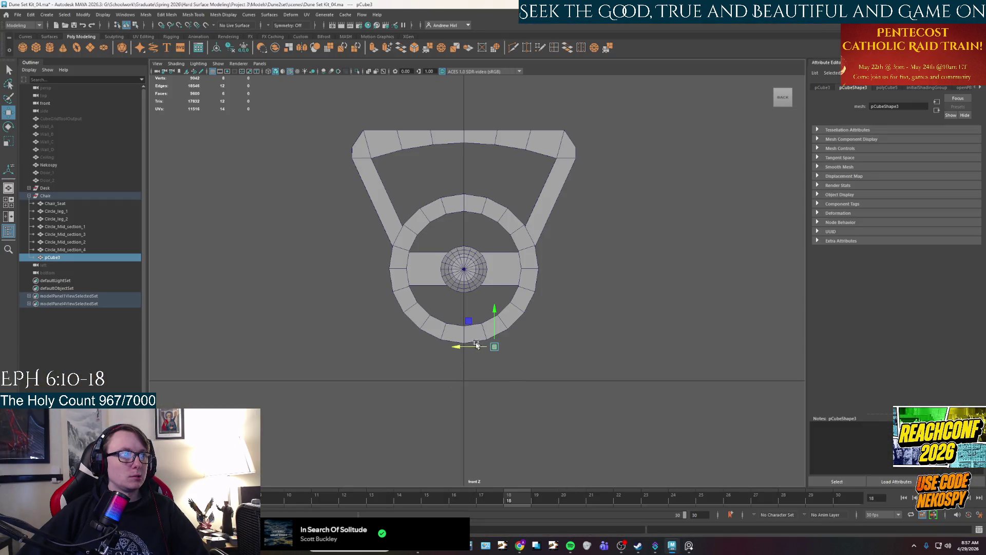
pyautogui.moveTo(462, 350); pyautogui.dragTo(370, 349)
pyautogui.hotkey('ctrl', 'z')
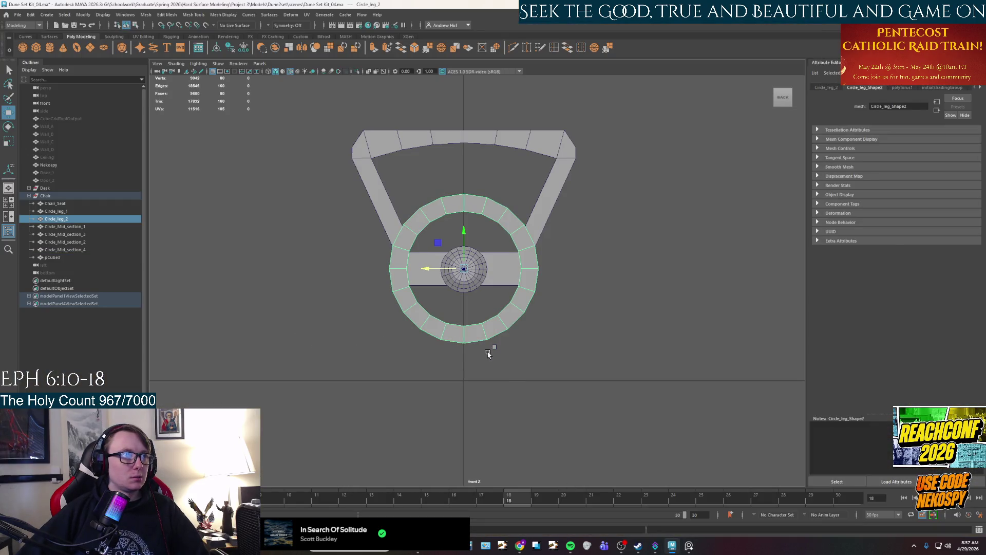
pyautogui.moveTo(463, 350); pyautogui.dragTo(330, 345)
# Scale pCube3 up into a large flat square block
pyautogui.scroll(5, 407, 392)
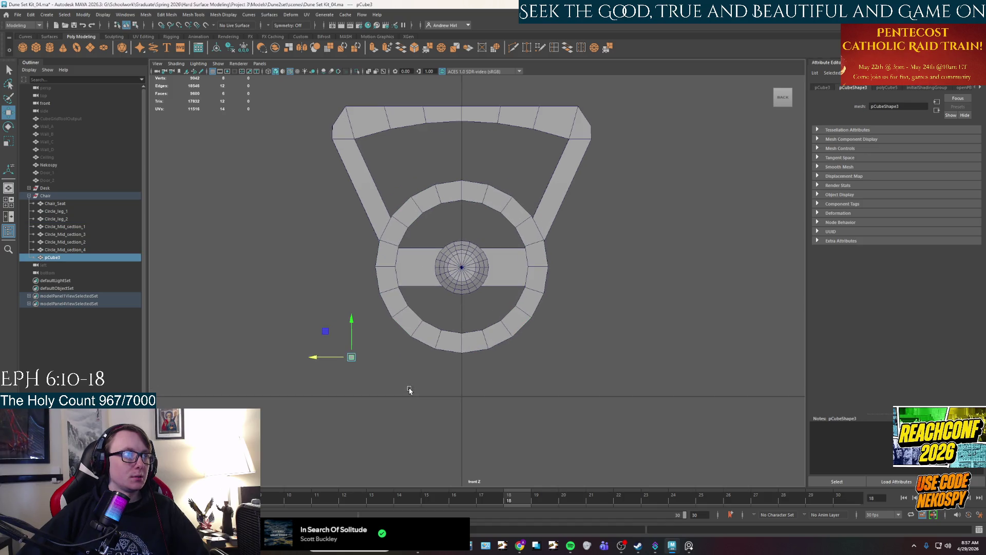
pyautogui.press('r')
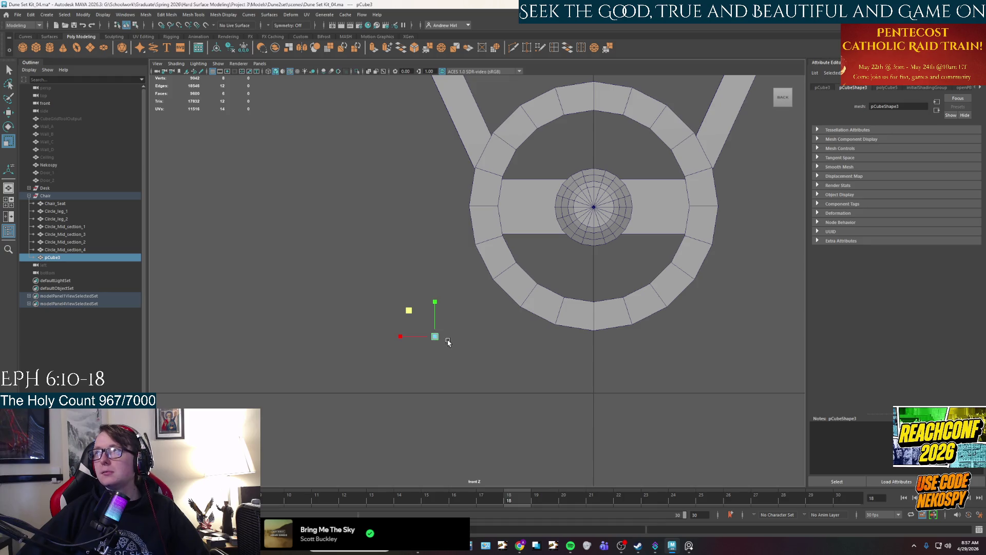
pyautogui.moveTo(435, 337); pyautogui.dragTo(497, 338)
pyautogui.press('e')
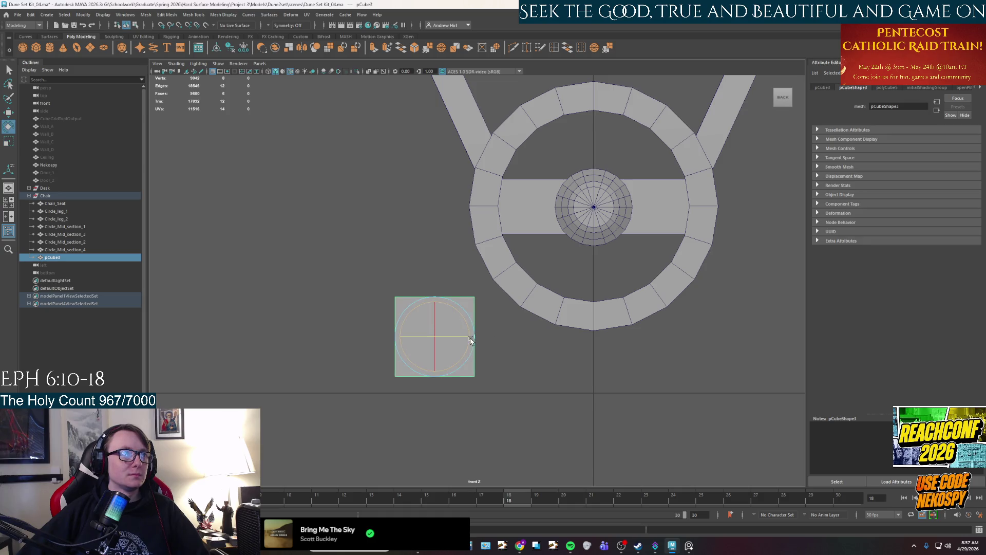
pyautogui.click(529, 363)
pyautogui.moveTo(529, 363)
pyautogui.keyDown('alt'); pyautogui.mouseDown(button='middle')
pyautogui.moveTo(535, 301)
pyautogui.moveTo(559, 315)
pyautogui.mouseUp(button='middle'); pyautogui.keyUp('alt')
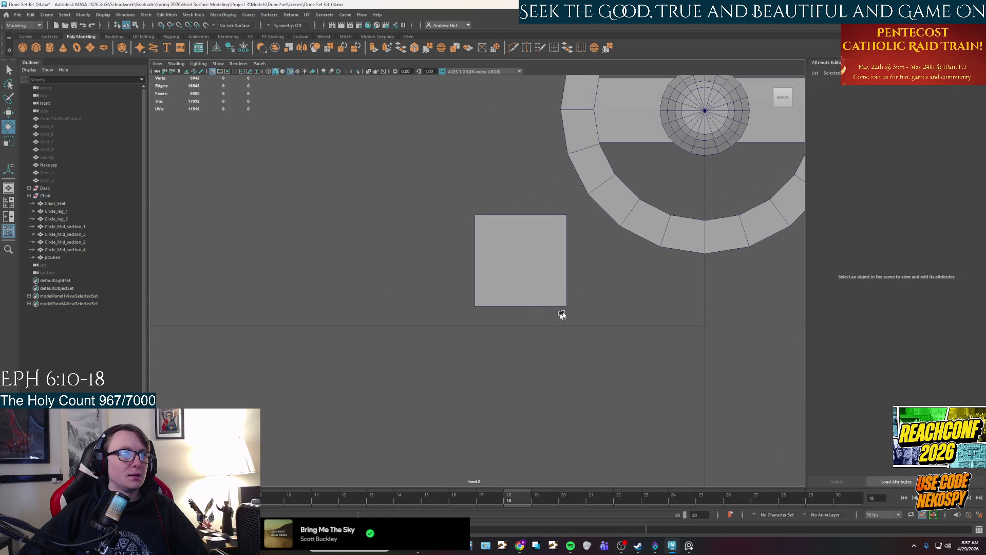
# Move pCube3 closer to the wheel while checking it in the perspective view
pyautogui.press('space')
pyautogui.press('space')
pyautogui.moveTo(675, 262)
pyautogui.keyDown('alt'); pyautogui.mouseDown()
pyautogui.moveTo(658, 273)
pyautogui.moveTo(623, 257)
pyautogui.moveTo(582, 332)
pyautogui.moveTo(588, 307)
pyautogui.moveTo(611, 295)
pyautogui.moveTo(625, 314)
pyautogui.moveTo(599, 303)
pyautogui.moveTo(539, 310)
pyautogui.mouseUp(); pyautogui.keyUp('alt')
pyautogui.rightClick(588, 307)
pyautogui.press('r')
pyautogui.click(585, 307)
pyautogui.press('w')
pyautogui.moveTo(539, 311)
pyautogui.keyDown('alt'); pyautogui.mouseDown()
pyautogui.moveTo(482, 317)
pyautogui.moveTo(395, 297)
pyautogui.mouseUp(); pyautogui.keyUp('alt')
pyautogui.scroll(5, 437, 310)
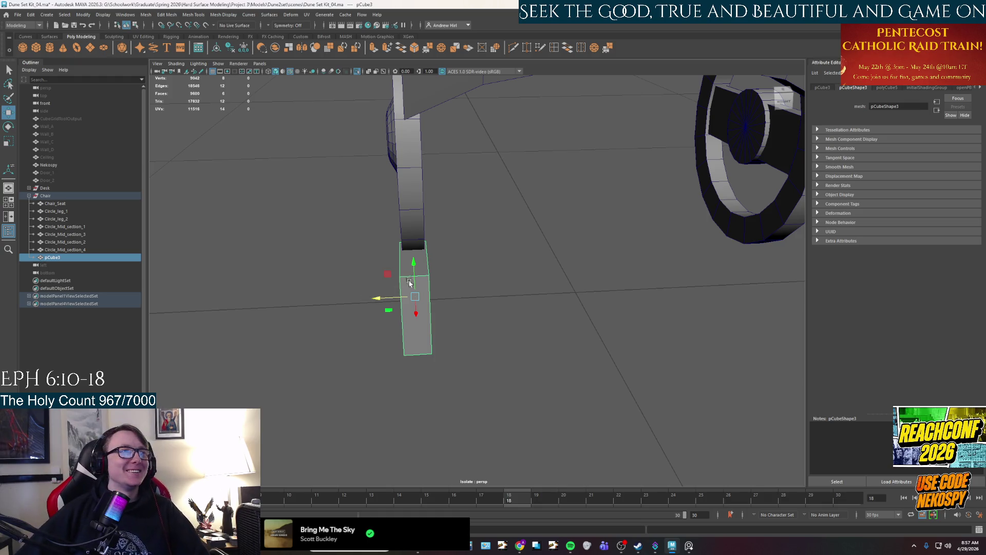
# Slide the bottom edge of pCube3 left to skew the square
pyautogui.press('space')
pyautogui.press('space')
pyautogui.press('space')
pyautogui.press('space')
pyautogui.keyDown('alt'); pyautogui.moveTo(480, 352); pyautogui.dragTo(562, 334, button='middle'); pyautogui.keyUp('alt')
pyautogui.keyDown('alt'); pyautogui.moveTo(715, 276); pyautogui.dragTo(577, 334, button='middle'); pyautogui.keyUp('alt')
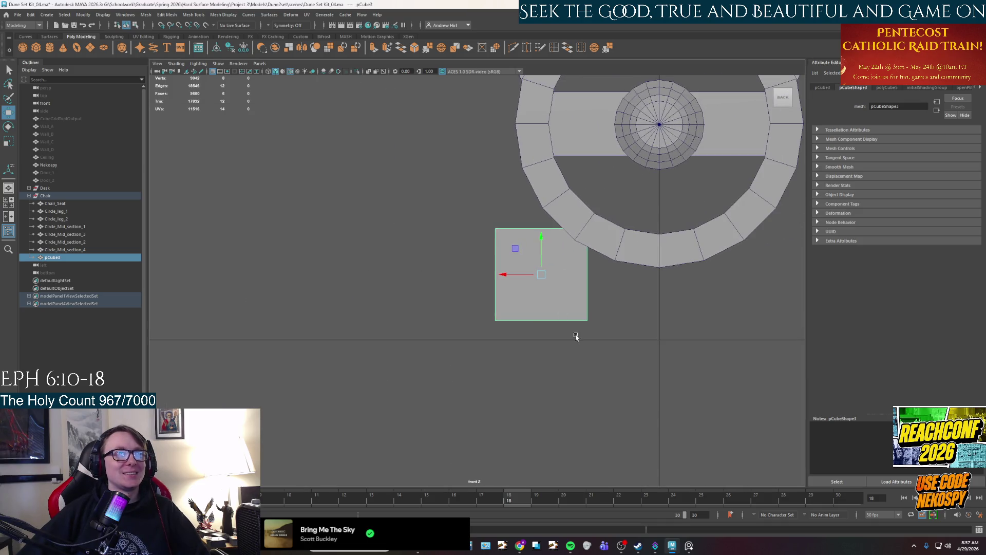
pyautogui.press('space')
pyautogui.keyDown('alt'); pyautogui.moveTo(658, 267); pyautogui.dragTo(660, 187); pyautogui.keyUp('alt')
pyautogui.moveTo(660, 187); pyautogui.dragTo(660, 216, button='right')
pyautogui.scroll(3, 374, 424)
pyautogui.click(374, 425)
pyautogui.press('F10')
pyautogui.click(354, 428)
pyautogui.moveTo(354, 426); pyautogui.dragTo(290, 419)
# Compare with the reference photo and rotate the face so pCube3 reads as a triangle
pyautogui.click(690, 548)
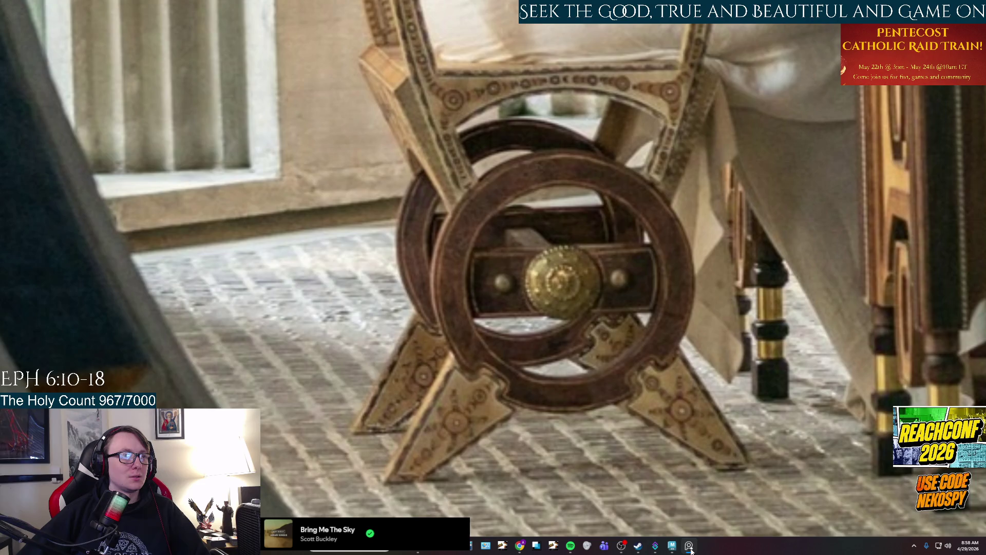
pyautogui.click(690, 547)
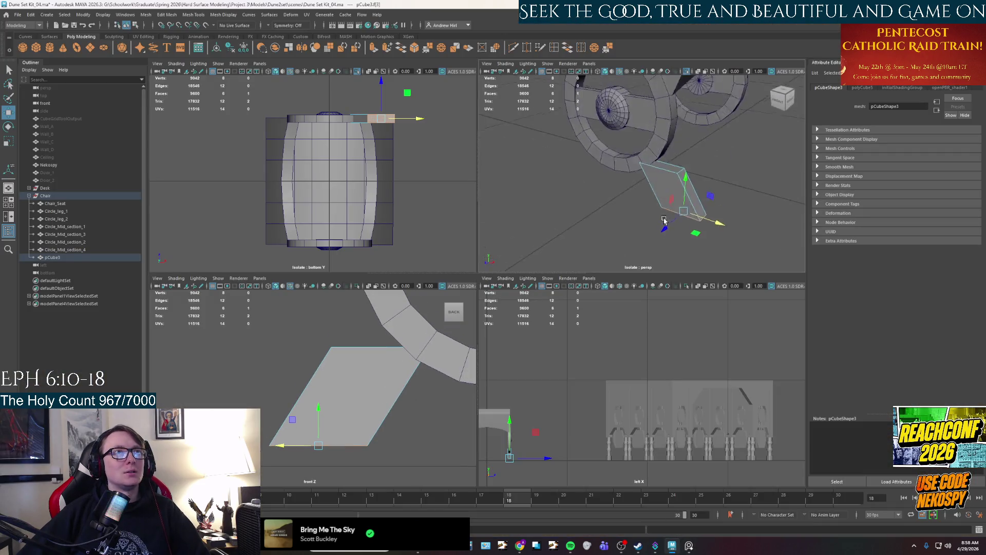
pyautogui.scroll(3, 664, 220)
pyautogui.press('e')
pyautogui.keyDown('alt'); pyautogui.moveTo(664, 220); pyautogui.dragTo(668, 188); pyautogui.keyUp('alt')
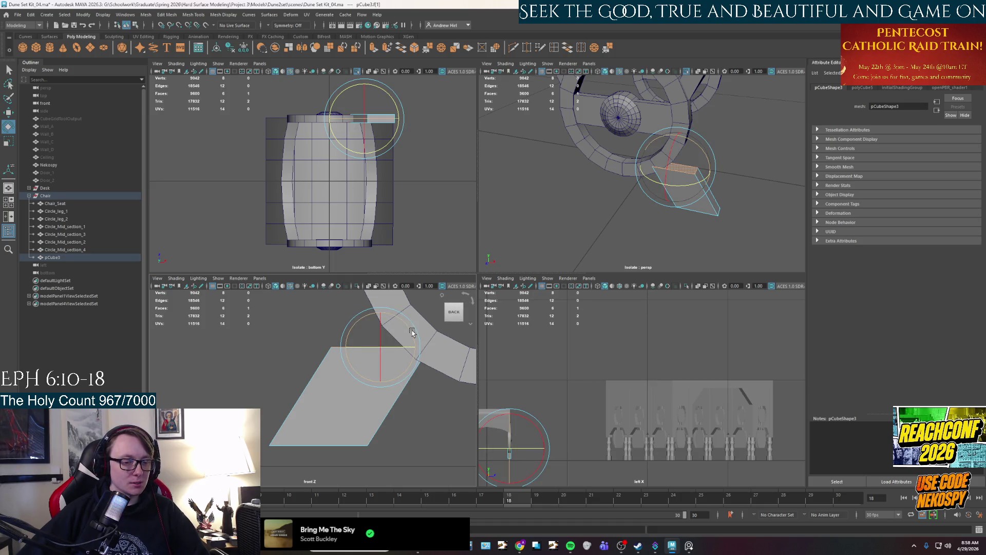
pyautogui.moveTo(412, 332)
pyautogui.mouseDown()
pyautogui.moveTo(306, 451)
pyautogui.moveTo(273, 451)
pyautogui.mouseUp()
pyautogui.press('w')
# Select the thin strip face of the triangular piece
pyautogui.press('F8')
pyautogui.keyDown('alt'); pyautogui.moveTo(667, 216); pyautogui.dragTo(721, 252); pyautogui.keyUp('alt')
pyautogui.press('F11')
pyautogui.click(690, 226)
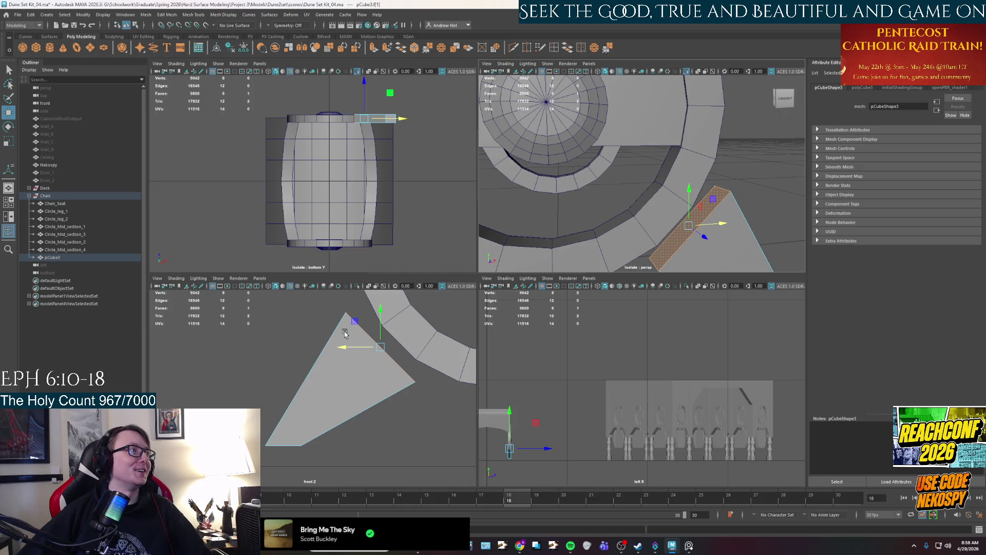
# Rename pCube3 to Foot_1 in the Outliner
pyautogui.doubleClick(102, 257)
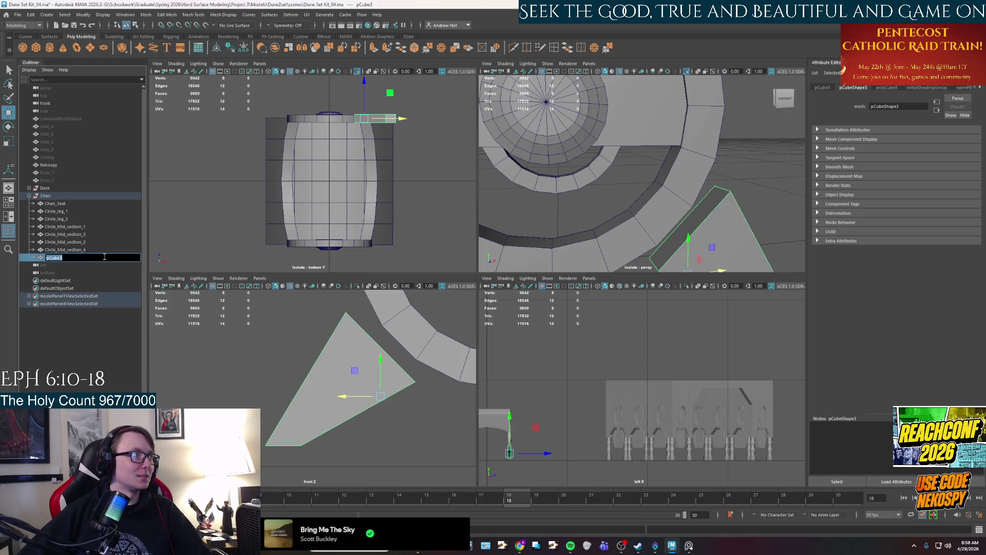
pyautogui.write('R')
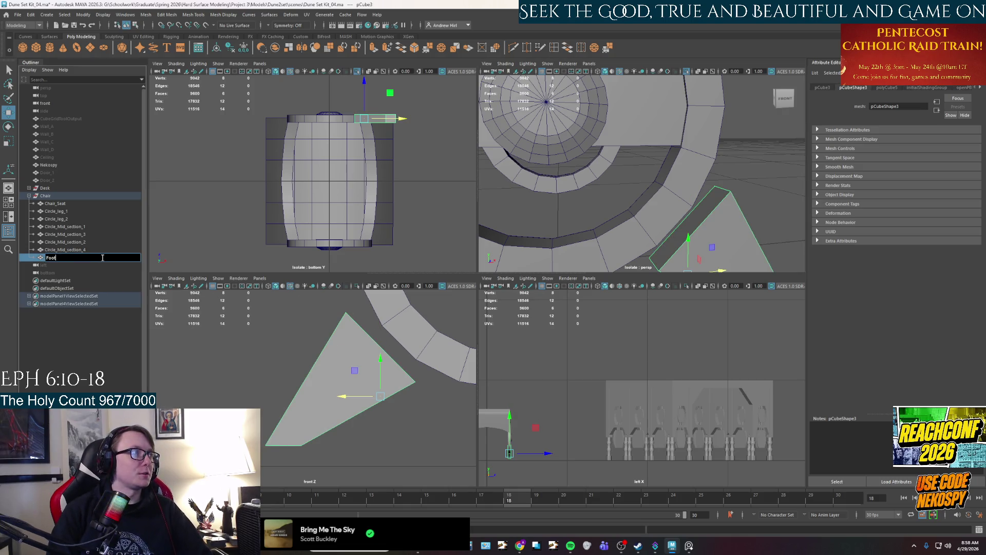
pyautogui.press('Return')
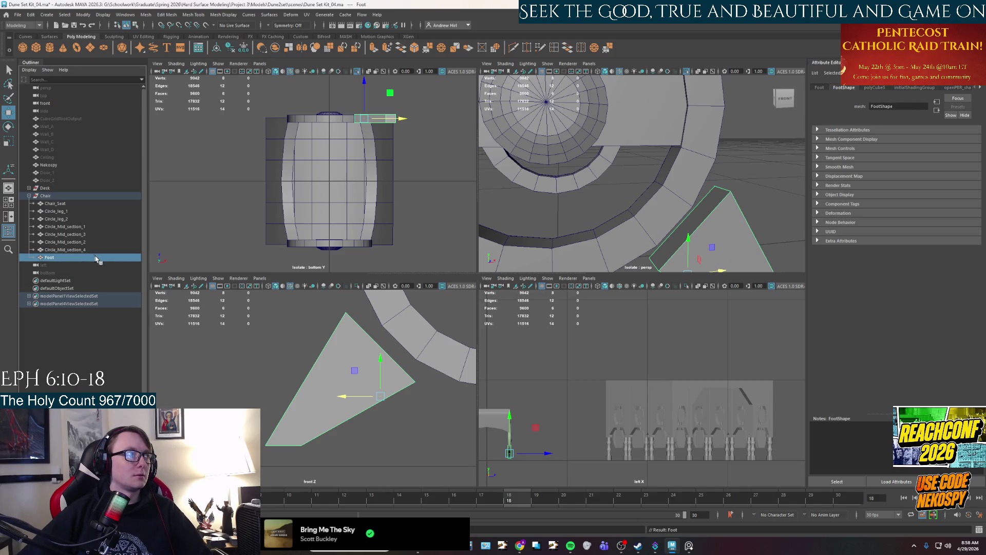
pyautogui.doubleClick(100, 257)
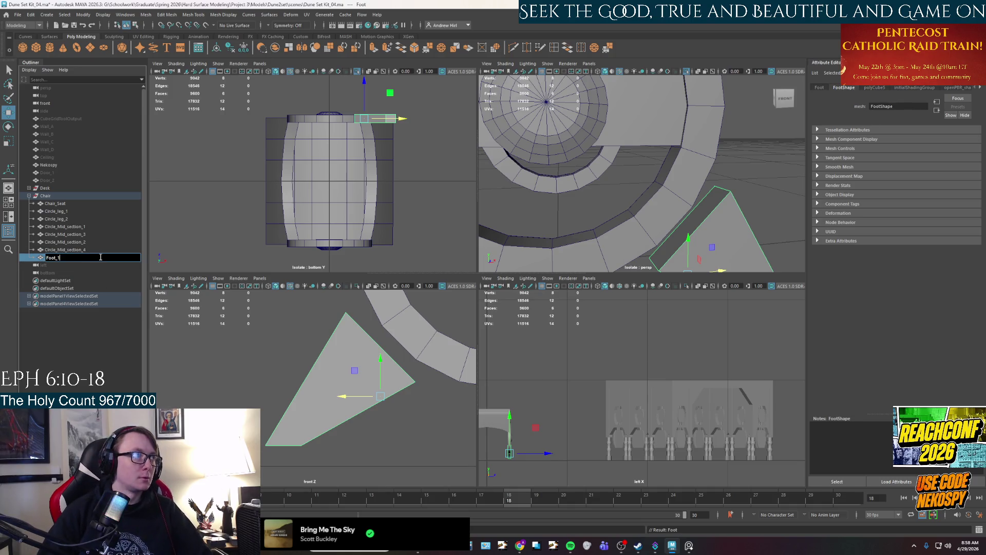
pyautogui.press('Return')
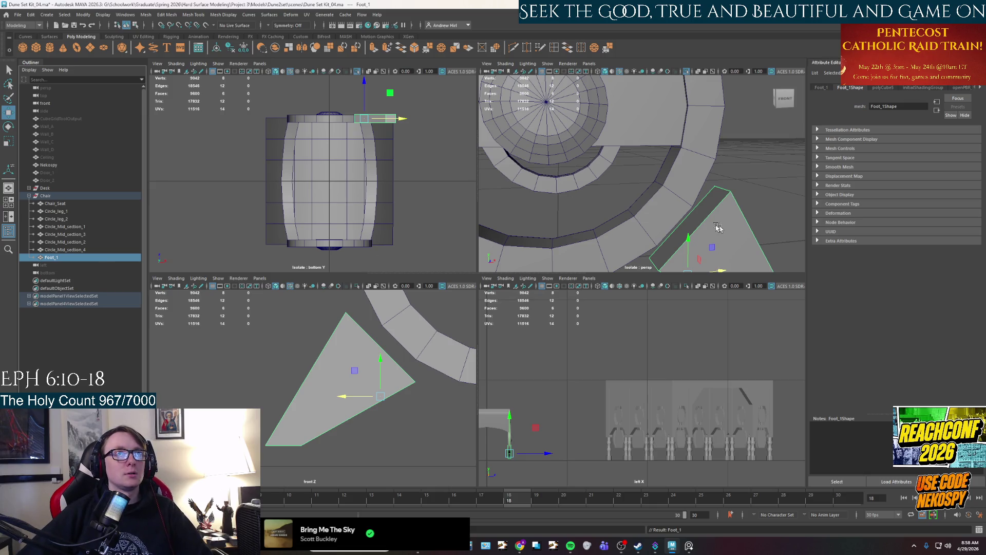
# Frame Foot_1 and select its top strip face
pyautogui.press('f')
pyautogui.keyDown('alt'); pyautogui.moveTo(600, 158); pyautogui.dragTo(564, 178); pyautogui.keyUp('alt')
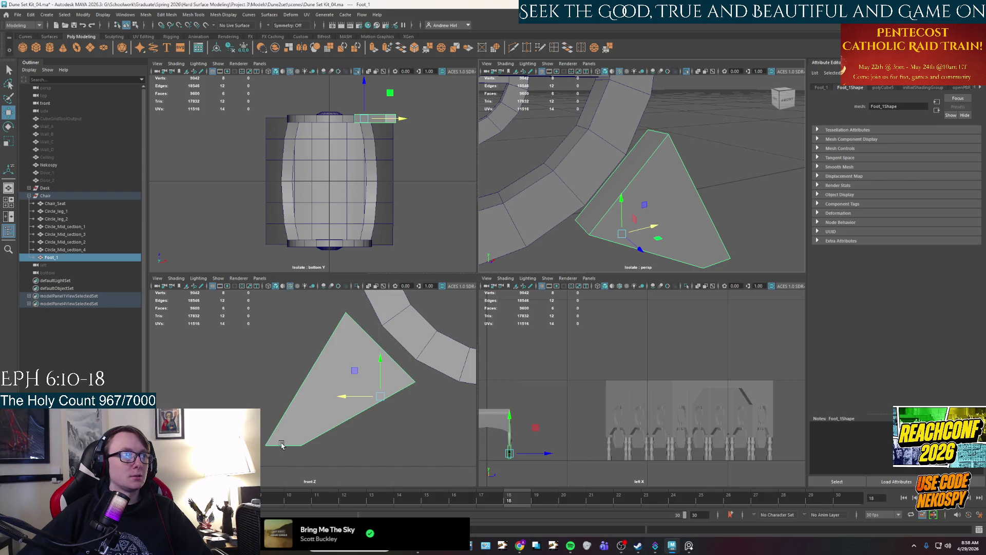
pyautogui.moveTo(607, 200); pyautogui.dragTo(611, 218, button='right')
pyautogui.click(613, 196)
pyautogui.press('e')
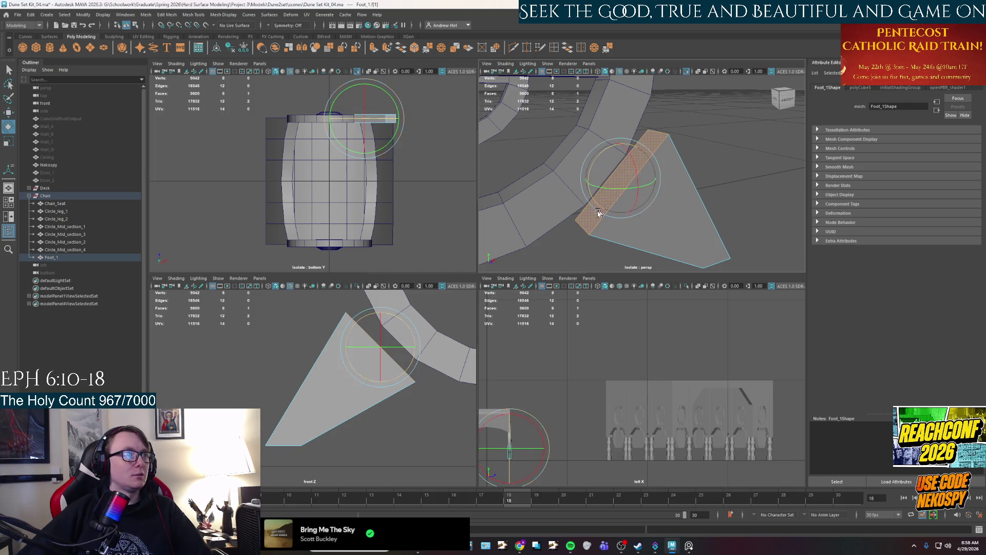
pyautogui.press('w')
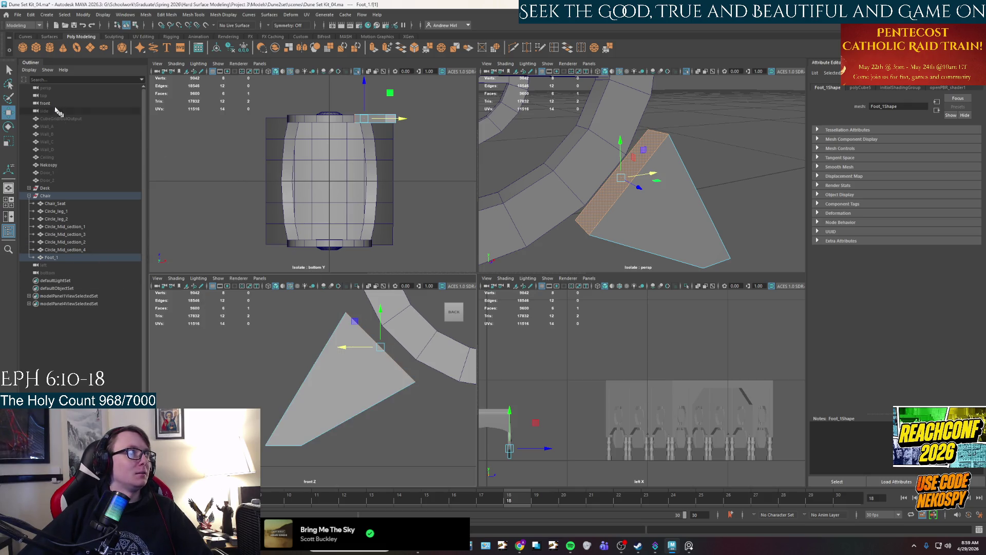
pyautogui.doubleClick(11, 115)
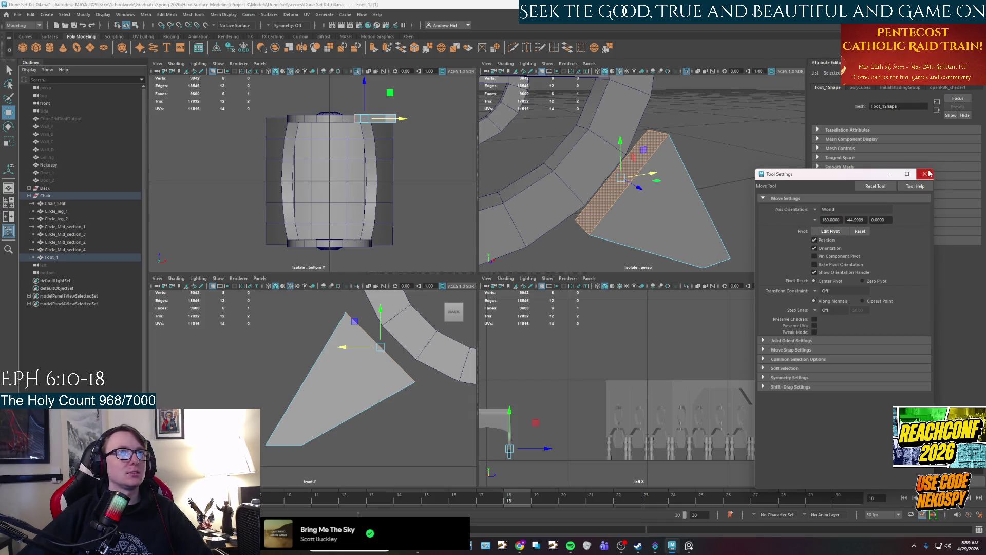
# Scale Foot_1's top strip face down with Component axis orientation so the foot tapers
pyautogui.click(924, 174)
pyautogui.click(7, 142)
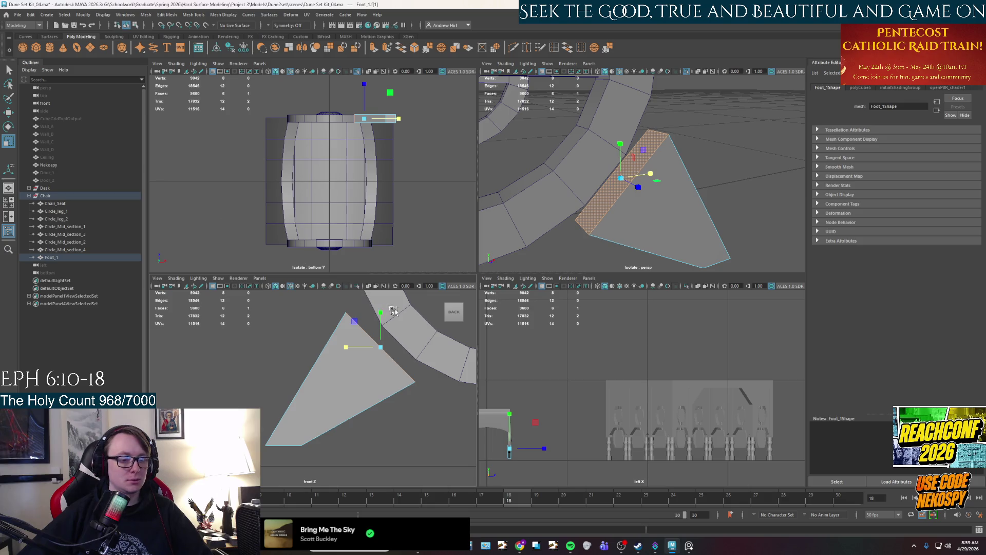
pyautogui.doubleClick(7, 142)
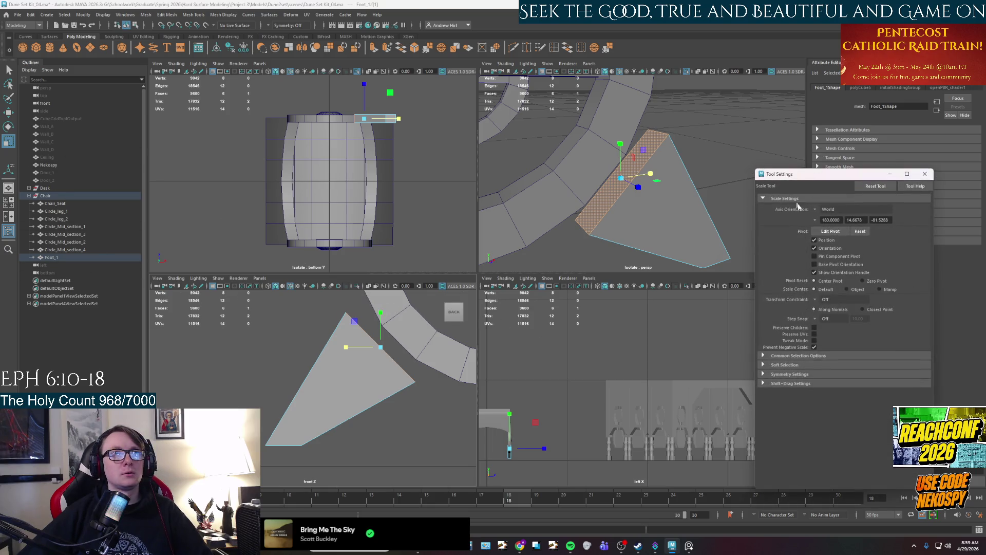
pyautogui.click(824, 210)
pyautogui.click(834, 227)
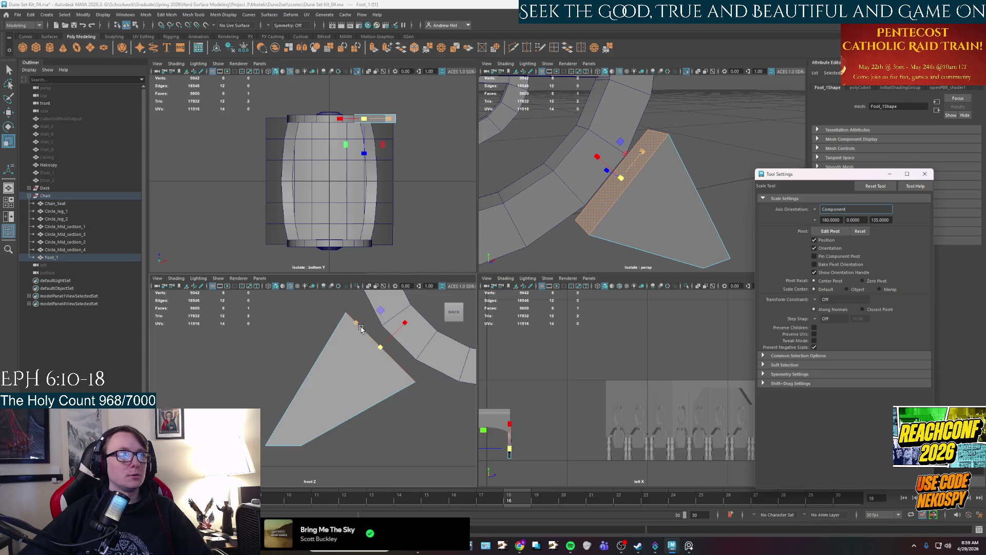
pyautogui.moveTo(358, 327); pyautogui.dragTo(362, 333)
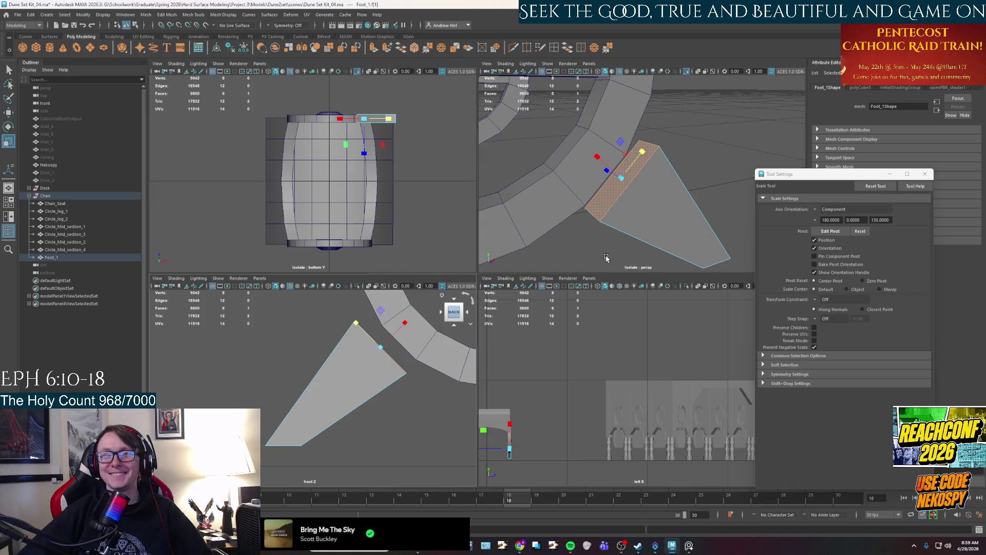
pyautogui.keyDown('alt'); pyautogui.moveTo(601, 252); pyautogui.dragTo(576, 236, button='middle'); pyautogui.keyUp('alt')
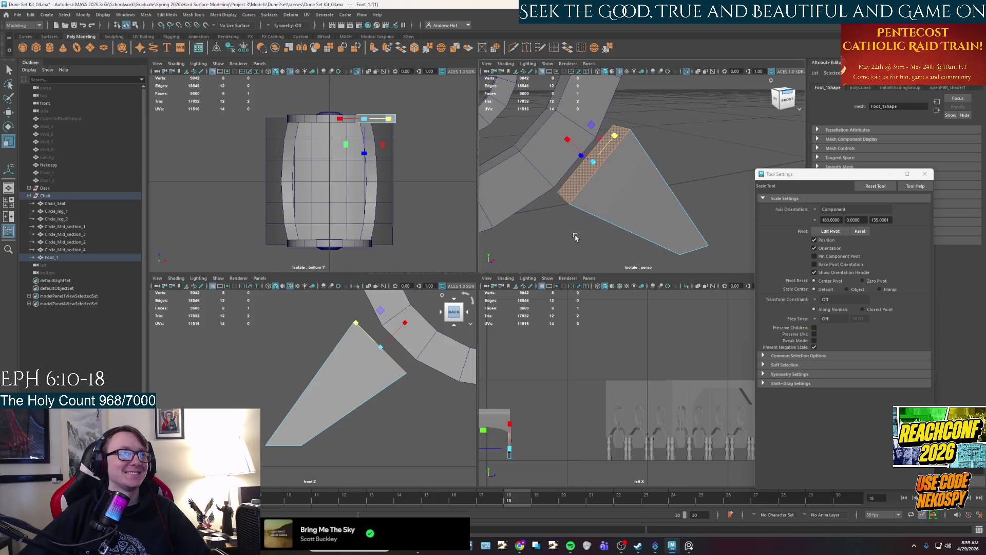
pyautogui.press('q')
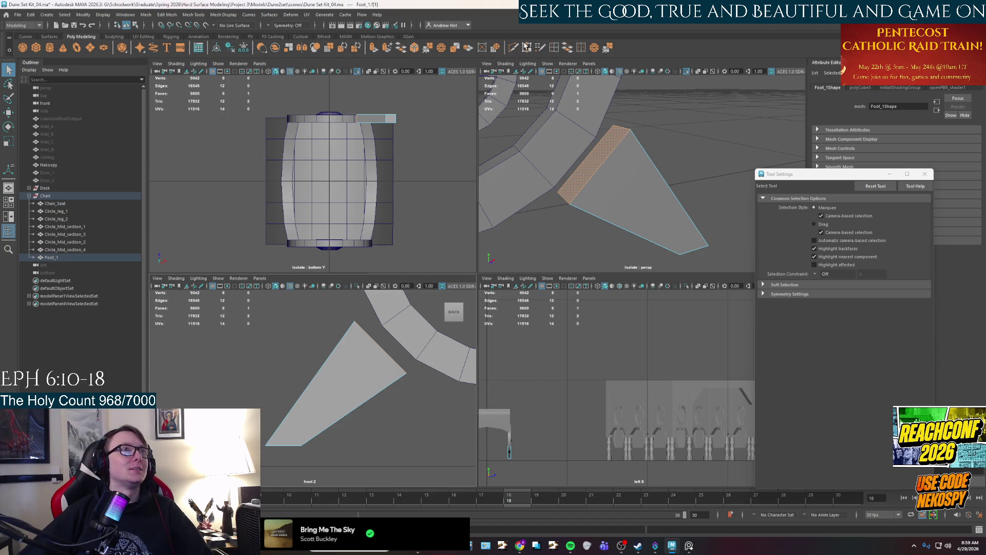
pyautogui.moveTo(462, 206)
pyautogui.keyDown('shift'); pyautogui.mouseDown(button='right')
pyautogui.moveTo(342, 348)
pyautogui.moveTo(380, 345)
pyautogui.mouseUp(button='right'); pyautogui.keyUp('shift')
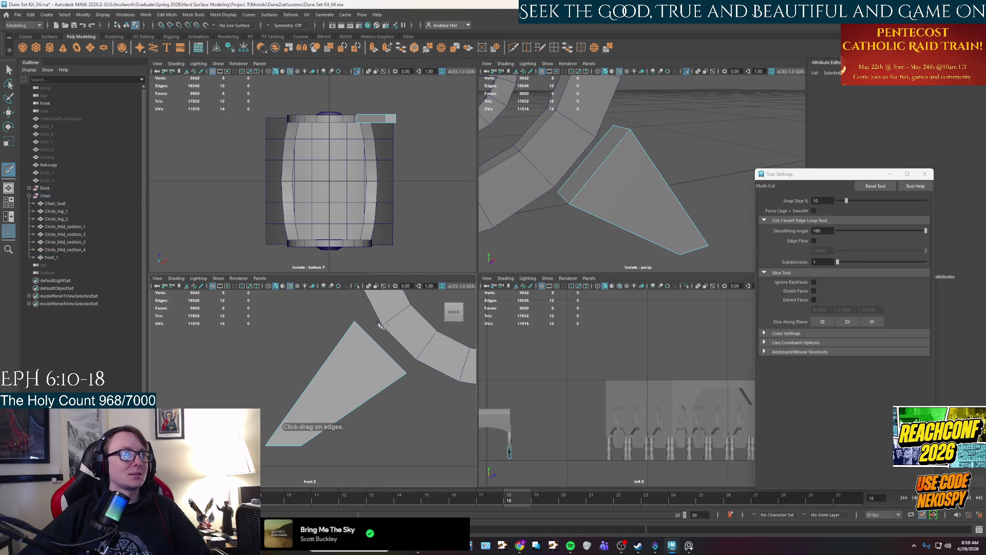
# Add a centred edge loop and several more loops along Foot_1
pyautogui.press('ctrl')
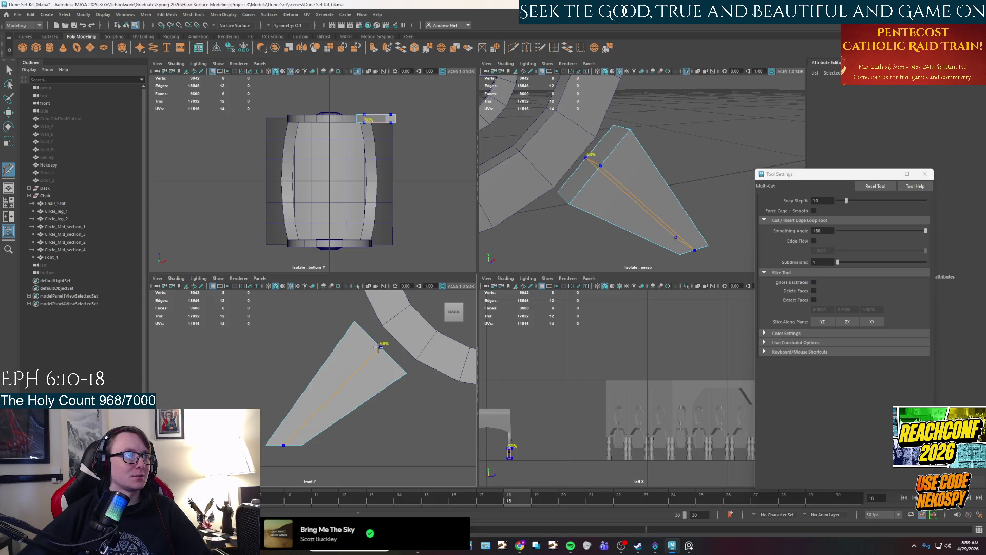
pyautogui.keyDown('ctrl'); pyautogui.click(380, 348); pyautogui.keyUp('ctrl')
pyautogui.press('q')
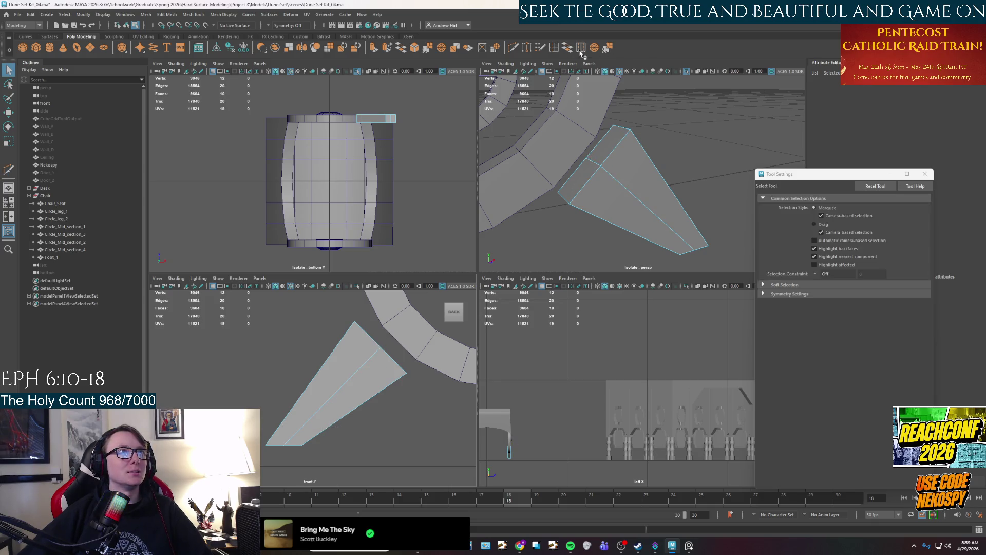
pyautogui.keyDown('shift'); pyautogui.moveTo(354, 370); pyautogui.dragTo(351, 356, button='right'); pyautogui.keyUp('shift')
pyautogui.moveTo(361, 369); pyautogui.dragTo(347, 372)
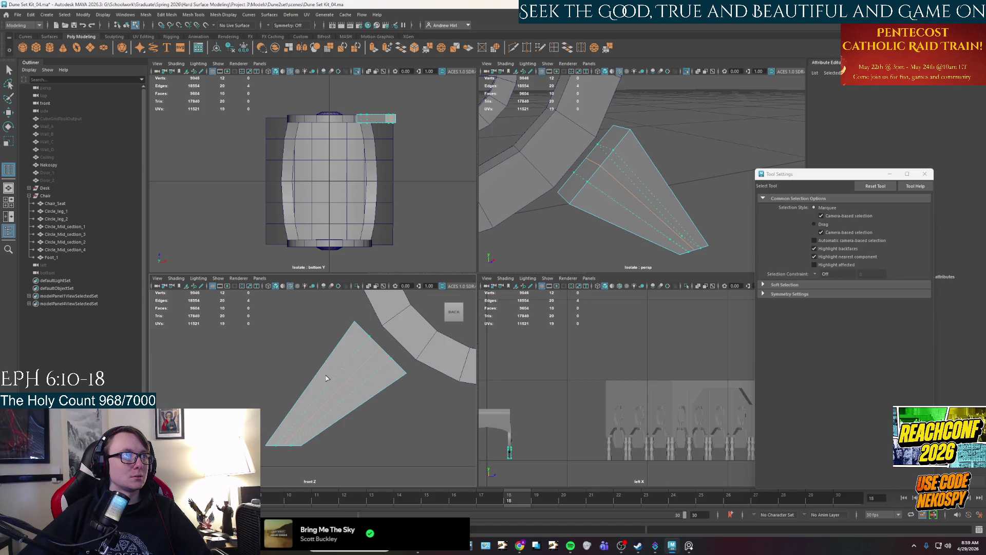
pyautogui.moveTo(324, 378); pyautogui.dragTo(325, 379)
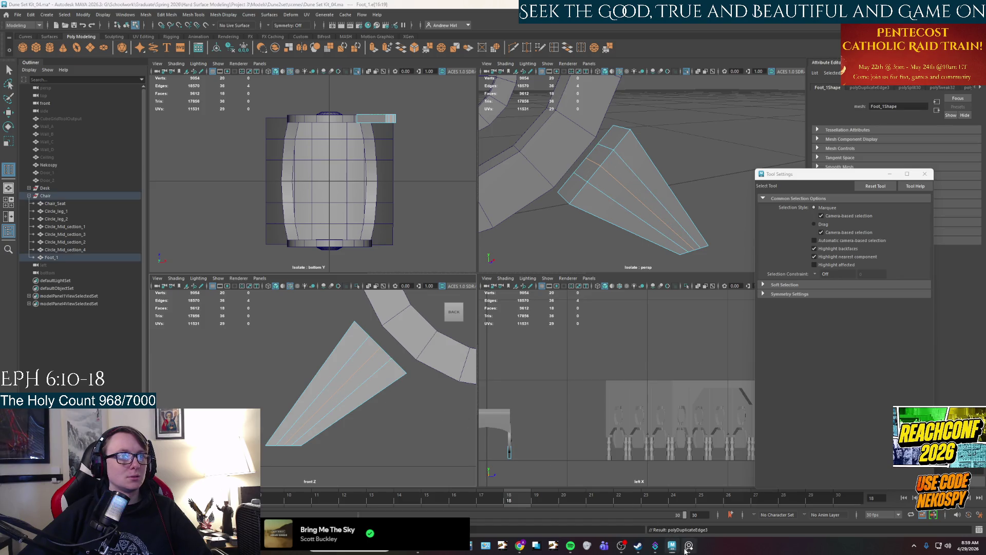
# Compare the looped foot against the chair reference photo
pyautogui.click(687, 546)
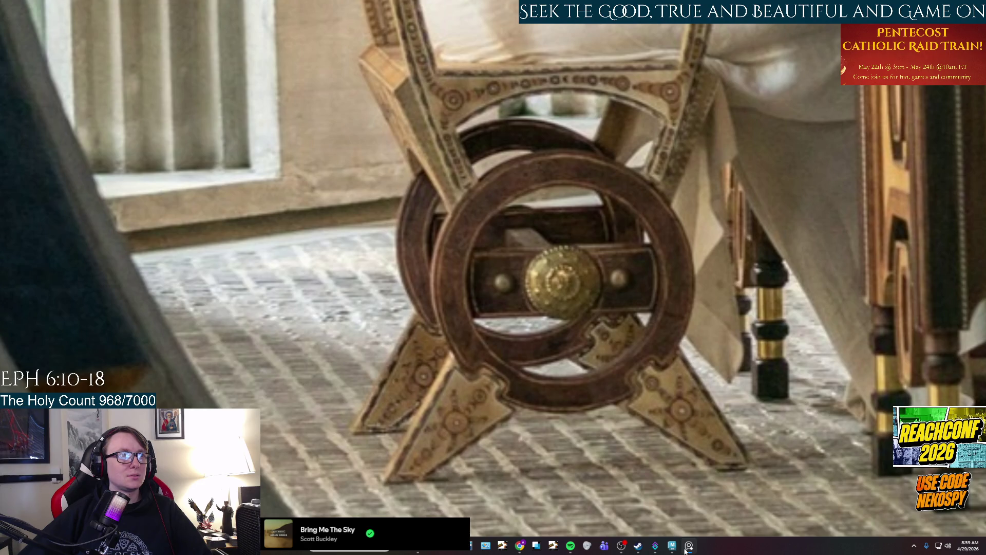
pyautogui.click(687, 547)
pyautogui.moveTo(602, 179)
pyautogui.mouseDown(button='right')
pyautogui.moveTo(600, 149)
pyautogui.moveTo(601, 157)
pyautogui.mouseUp(button='right')
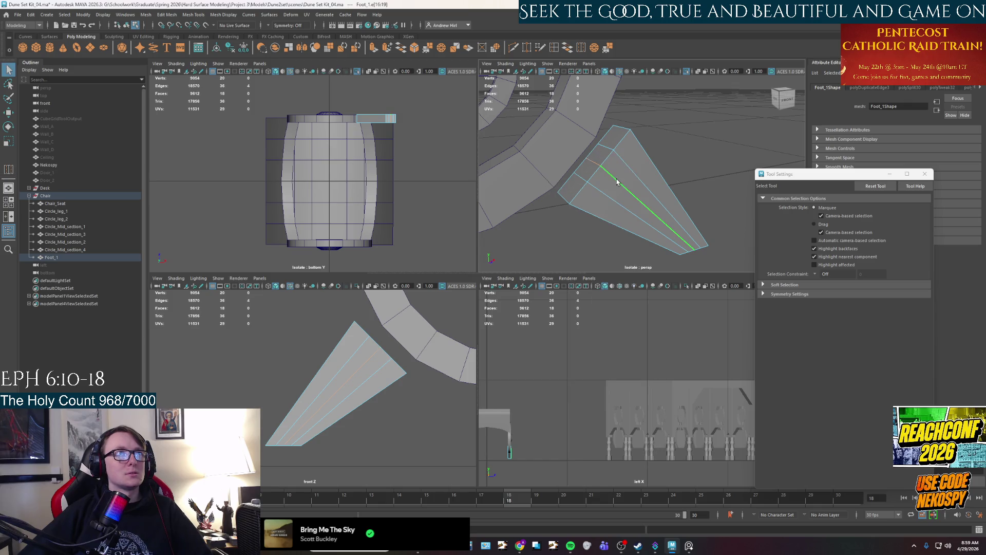
# Delete the middle edge loop and extrude a foot face outward
pyautogui.press('w')
pyautogui.press('Delete')
pyautogui.press('F11')
pyautogui.click(591, 175)
pyautogui.hotkey('ctrl', 'e')
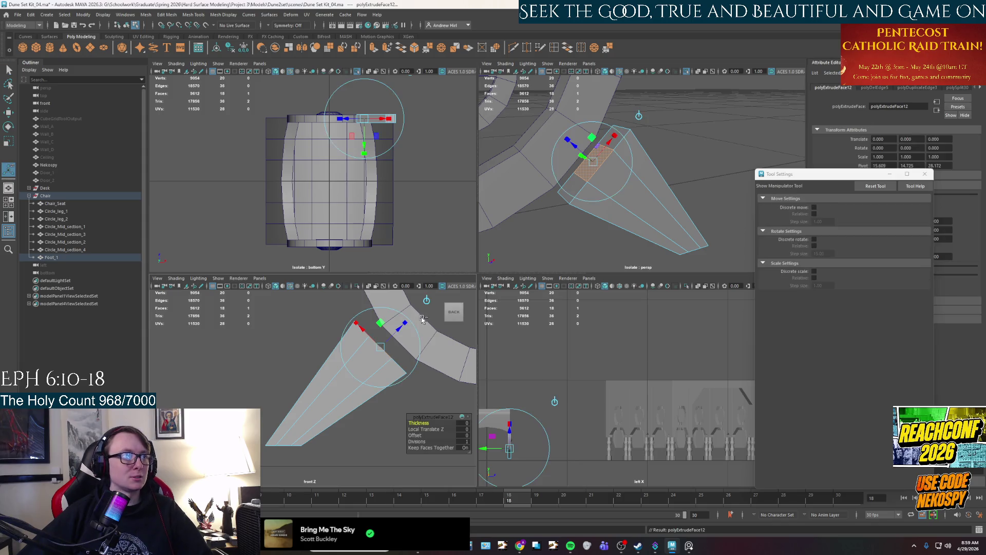
pyautogui.moveTo(396, 328); pyautogui.dragTo(413, 318)
pyautogui.moveTo(590, 239)
pyautogui.keyDown('alt'); pyautogui.mouseDown()
pyautogui.moveTo(657, 246)
pyautogui.moveTo(604, 238)
pyautogui.mouseUp(); pyautogui.keyUp('alt')
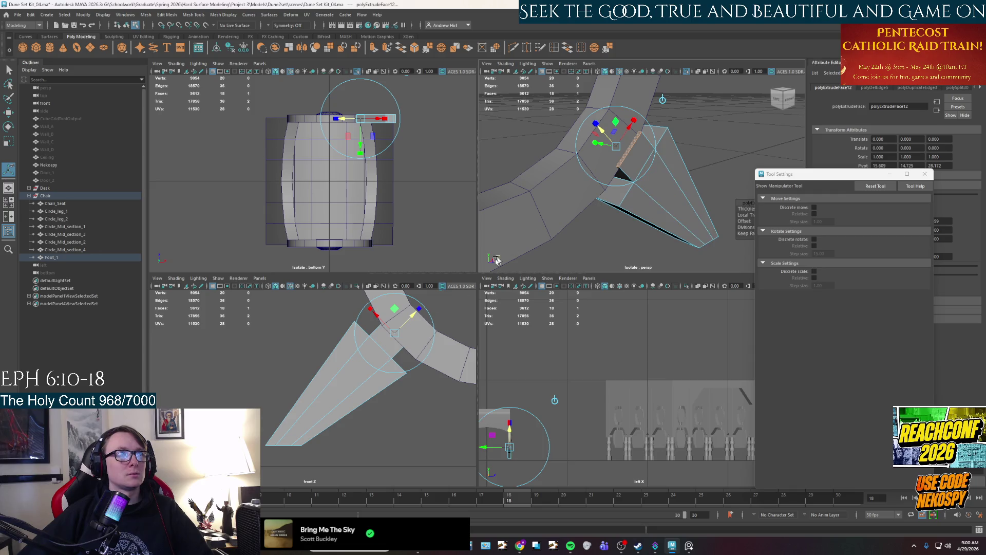
# Check the reference photo and select a foot face plus the top face
pyautogui.press('space')
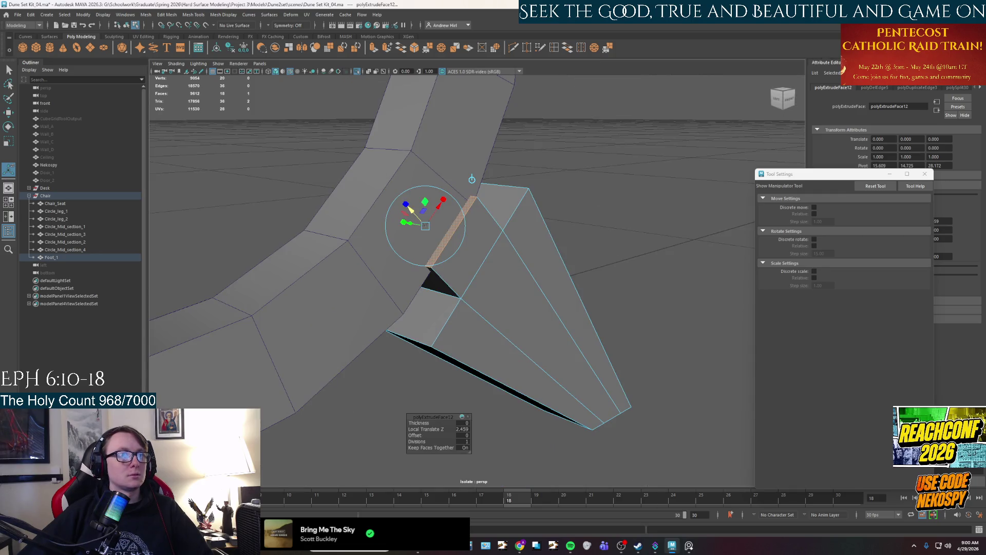
pyautogui.click(689, 548)
pyautogui.click(690, 549)
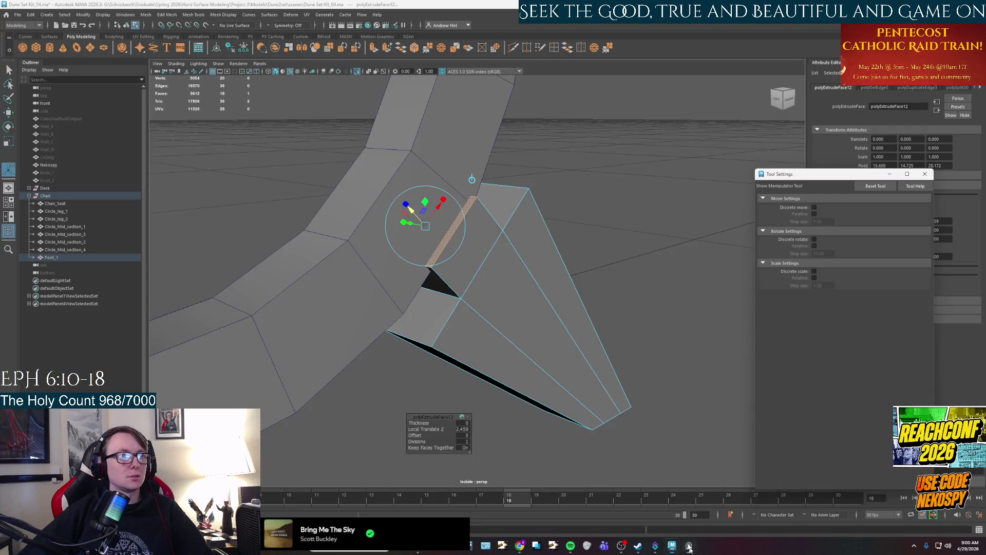
pyautogui.click(426, 315)
pyautogui.keyDown('shift'); pyautogui.click(493, 198); pyautogui.keyUp('shift')
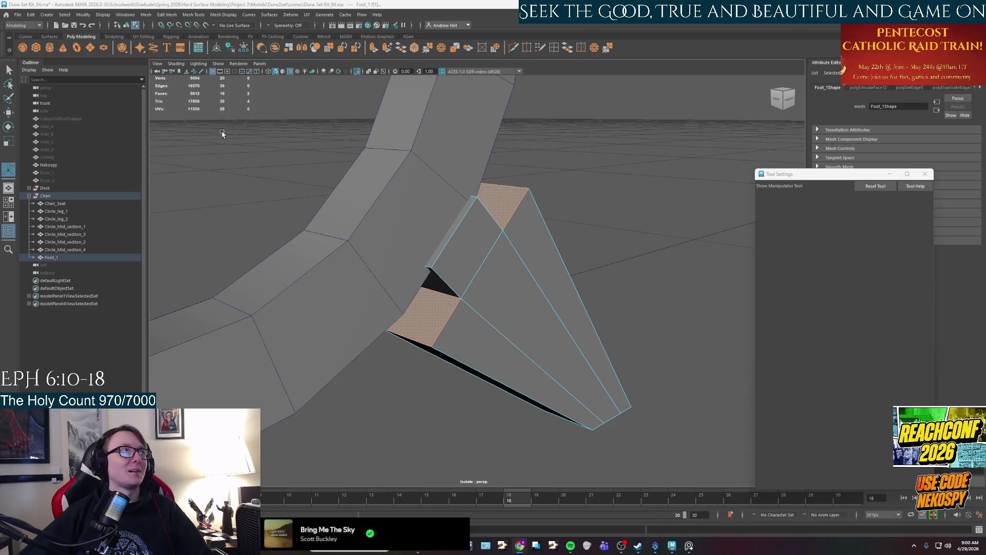
pyautogui.rightClick(447, 257)
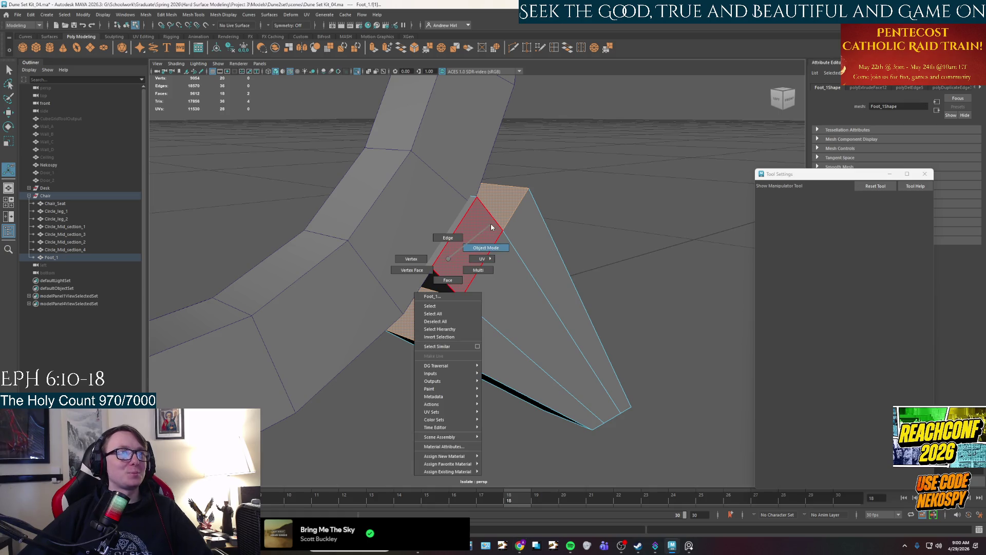
# Select two faces on the foot in face mode
pyautogui.click(452, 258)
pyautogui.press('w')
pyautogui.rightClick(423, 316)
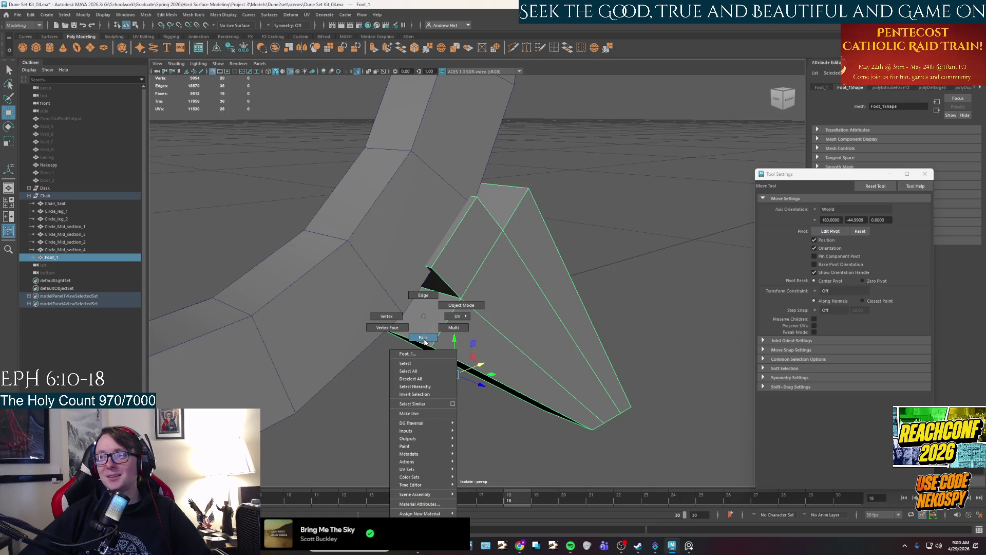
pyautogui.click(423, 338)
pyautogui.click(422, 330)
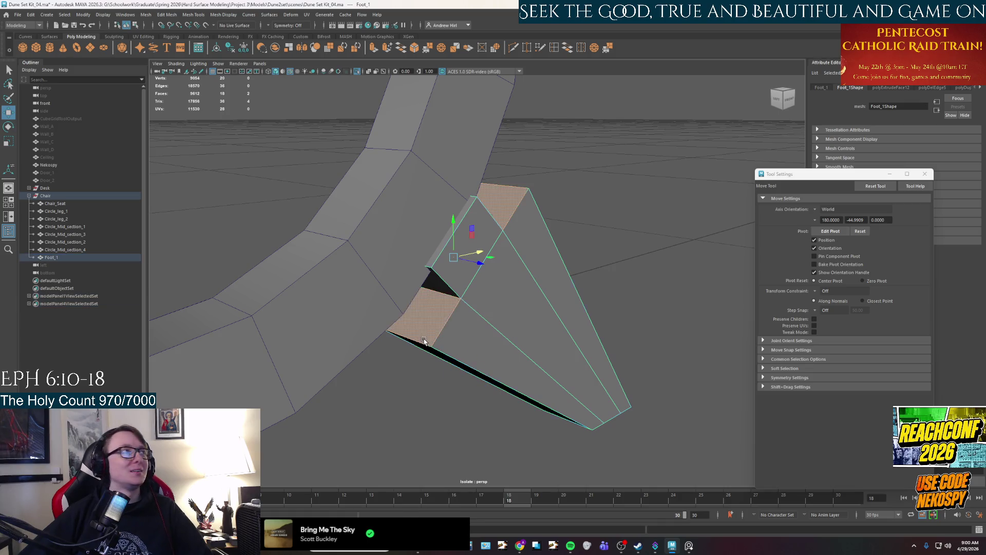
pyautogui.keyDown('shift'); pyautogui.click(434, 308); pyautogui.keyUp('shift')
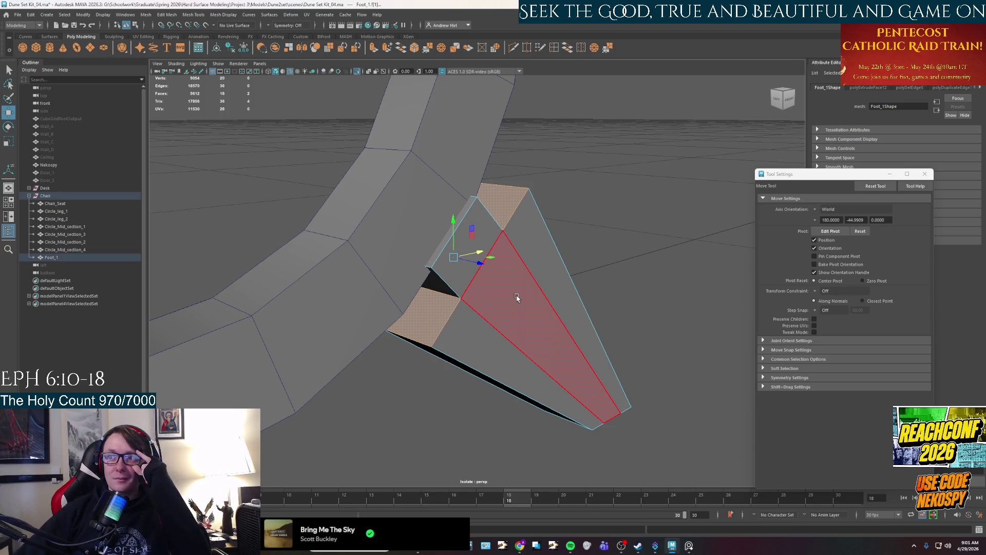
# Set Move axis orientation to Component and slide the foot edge along its own axis
pyautogui.moveTo(463, 263)
pyautogui.keyDown('alt'); pyautogui.mouseDown()
pyautogui.moveTo(534, 281)
pyautogui.moveTo(488, 304)
pyautogui.moveTo(524, 297)
pyautogui.mouseUp(); pyautogui.keyUp('alt')
pyautogui.press('space')
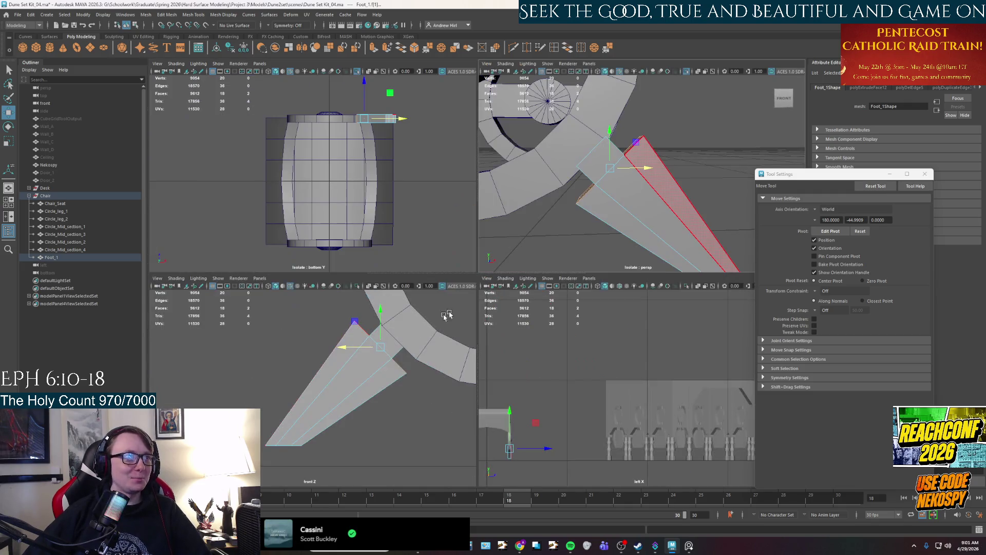
pyautogui.click(820, 212)
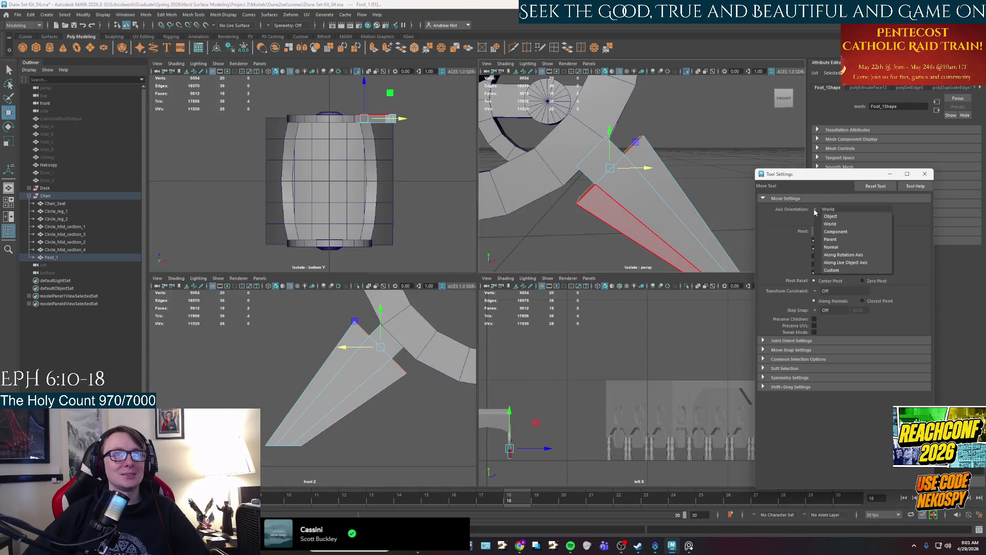
pyautogui.click(832, 231)
pyautogui.moveTo(416, 356); pyautogui.dragTo(428, 344)
# Select face f[10] and push it up-left along its axis
pyautogui.rightClick(619, 179)
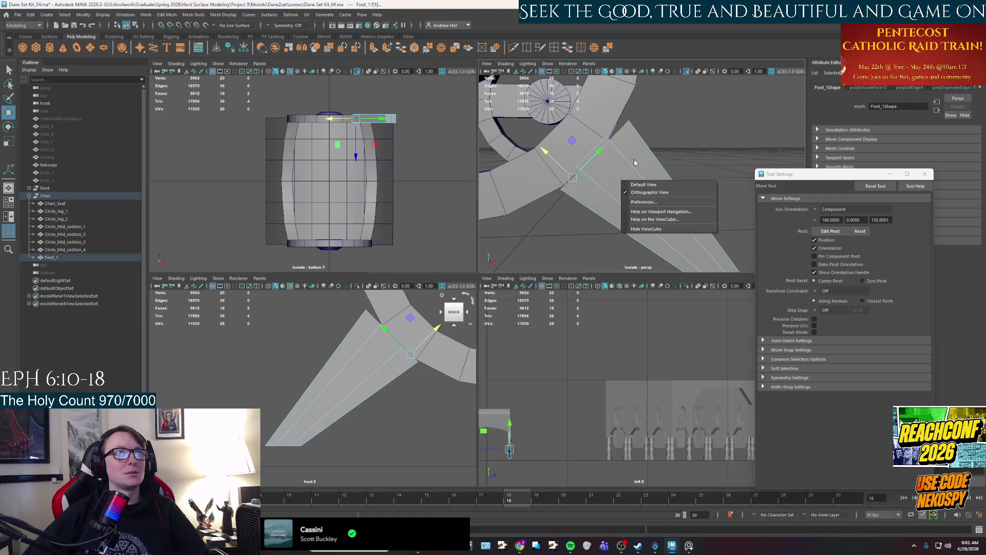
pyautogui.click(634, 162)
pyautogui.moveTo(629, 163); pyautogui.dragTo(622, 177, button='right')
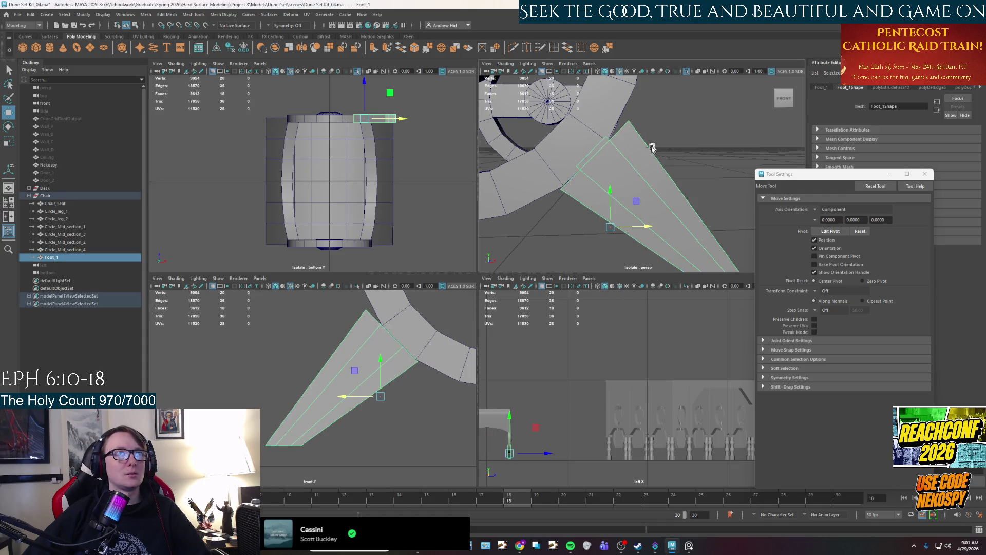
pyautogui.press('f')
pyautogui.moveTo(622, 177)
pyautogui.keyDown('alt'); pyautogui.mouseDown()
pyautogui.moveTo(630, 187)
pyautogui.moveTo(565, 149)
pyautogui.mouseUp(); pyautogui.keyUp('alt')
pyautogui.click(630, 193)
pyautogui.press('f')
pyautogui.moveTo(565, 149); pyautogui.dragTo(564, 129, button='middle')
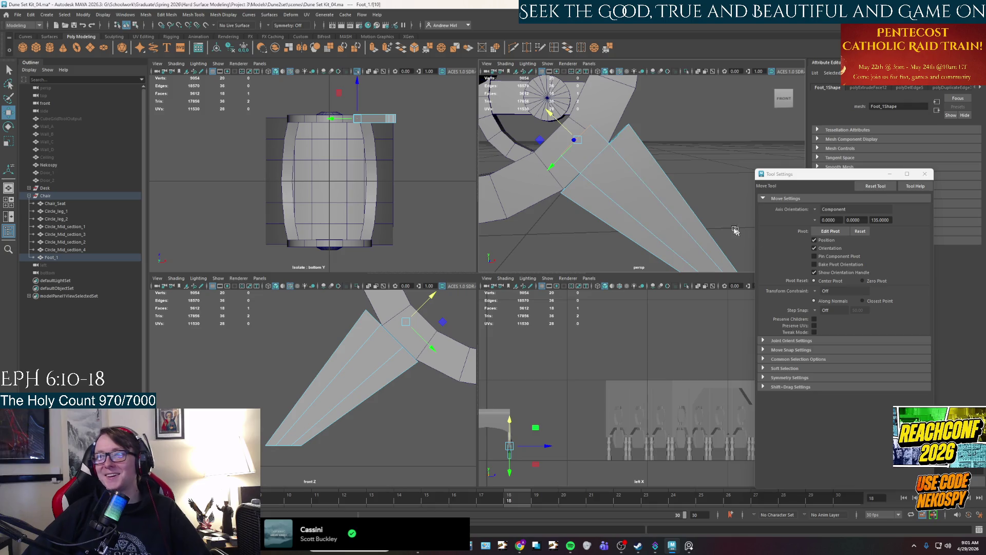
# Select the whole foot and bring up the chair reference photo
pyautogui.keyDown('alt'); pyautogui.moveTo(669, 211); pyautogui.dragTo(648, 147); pyautogui.keyUp('alt')
pyautogui.moveTo(649, 147); pyautogui.dragTo(671, 137, button='right')
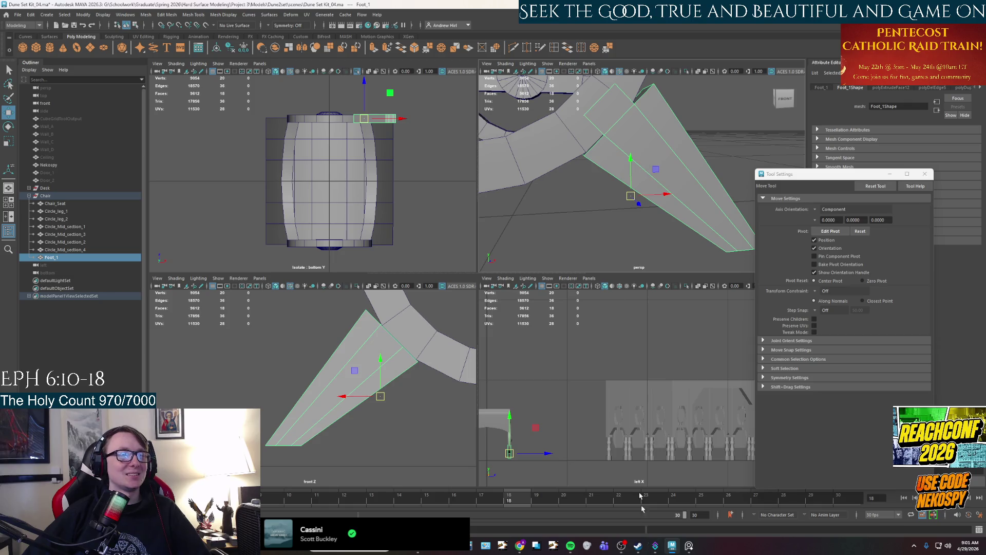
pyautogui.click(691, 546)
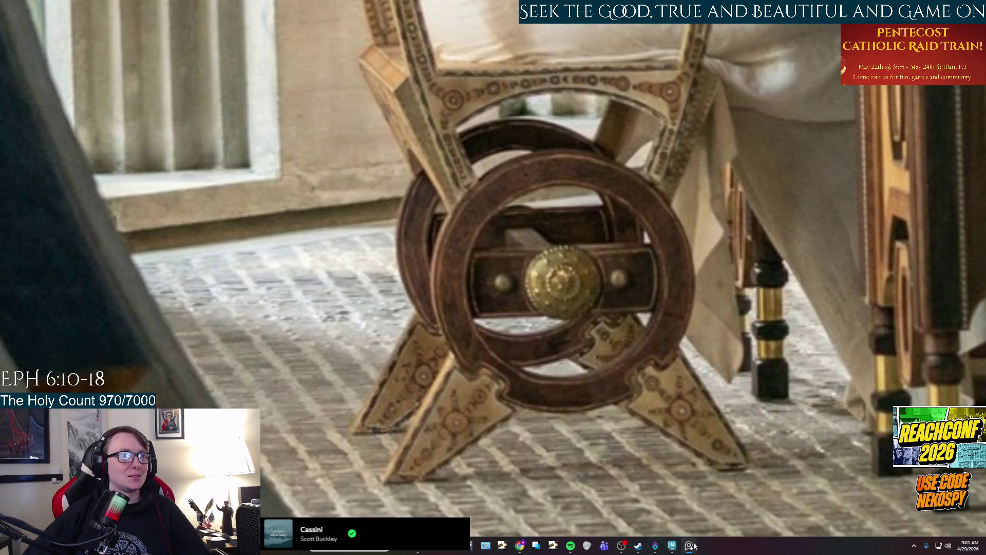
# Return from the reference photo, select the foot and dismiss the autosave notice
pyautogui.click(691, 545)
pyautogui.moveTo(661, 264)
pyautogui.keyDown('alt'); pyautogui.mouseDown()
pyautogui.moveTo(652, 176)
pyautogui.moveTo(654, 192)
pyautogui.moveTo(608, 194)
pyautogui.moveTo(582, 231)
pyautogui.moveTo(650, 180)
pyautogui.moveTo(635, 177)
pyautogui.moveTo(625, 218)
pyautogui.moveTo(590, 213)
pyautogui.moveTo(609, 204)
pyautogui.moveTo(577, 212)
pyautogui.moveTo(614, 201)
pyautogui.moveTo(585, 188)
pyautogui.moveTo(705, 181)
pyautogui.moveTo(576, 194)
pyautogui.mouseUp(); pyautogui.keyUp('alt')
pyautogui.press('r')
pyautogui.click(451, 409)
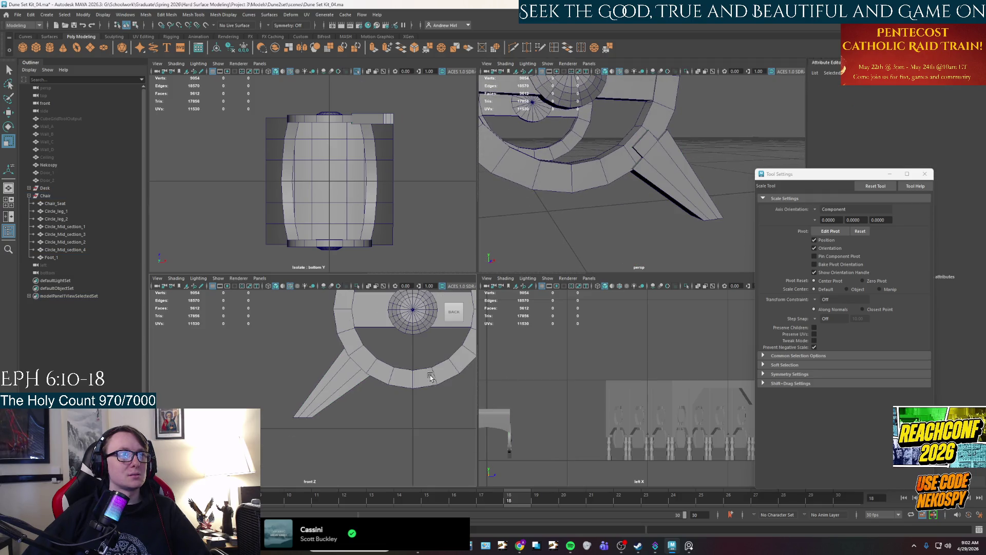
pyautogui.scroll(3, 426, 369)
pyautogui.click(329, 380)
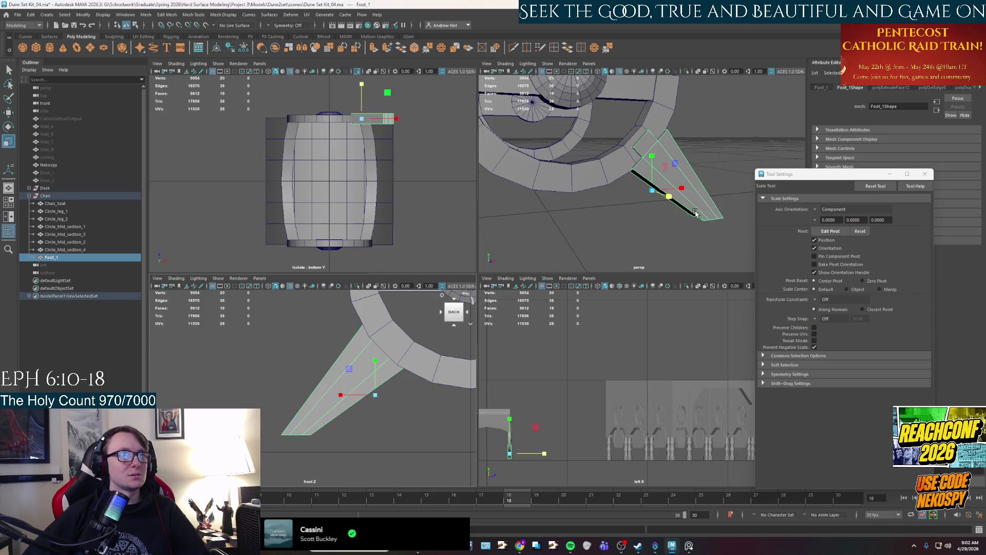
pyautogui.click(462, 278)
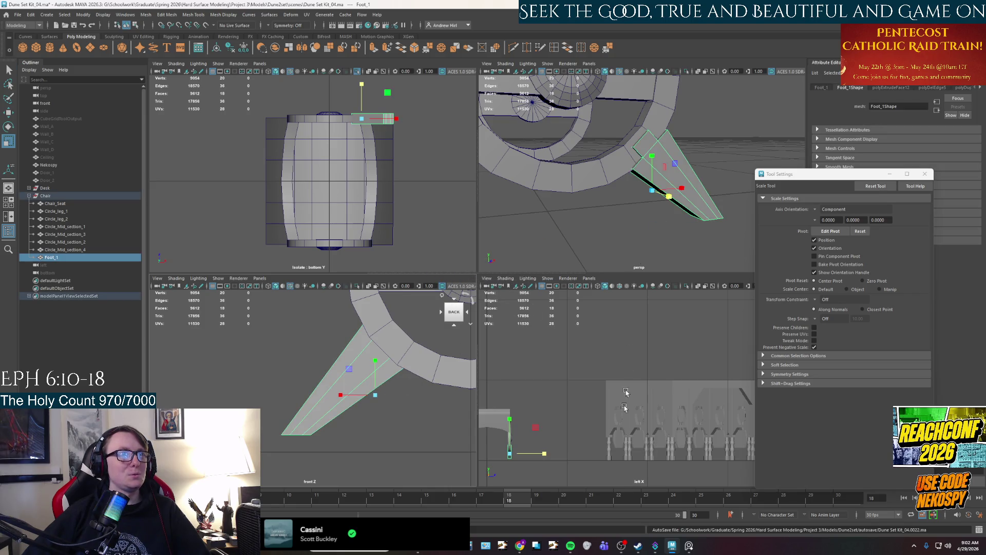
# Recheck the reference photo and select all the faces of the leg
pyautogui.click(689, 545)
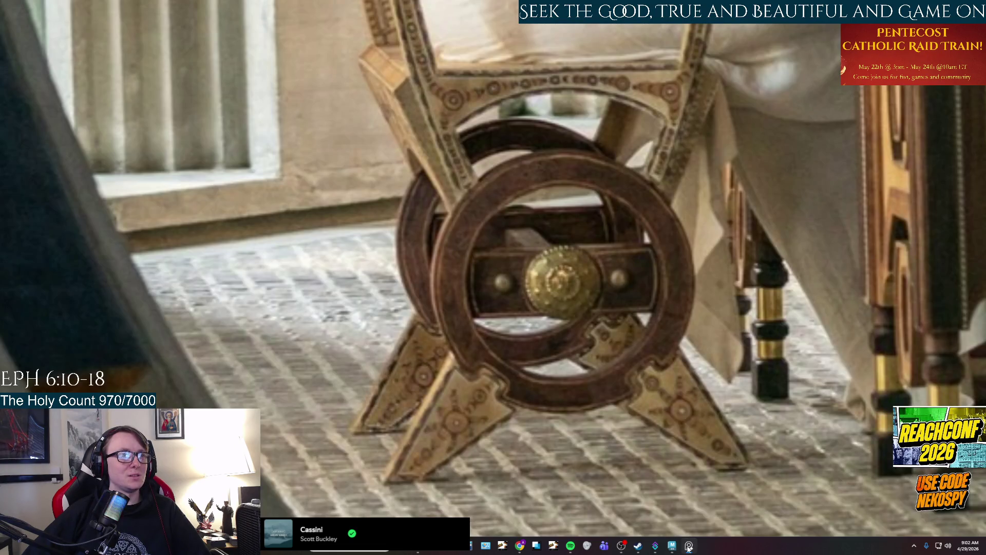
pyautogui.click(689, 546)
pyautogui.scroll(5, 637, 192)
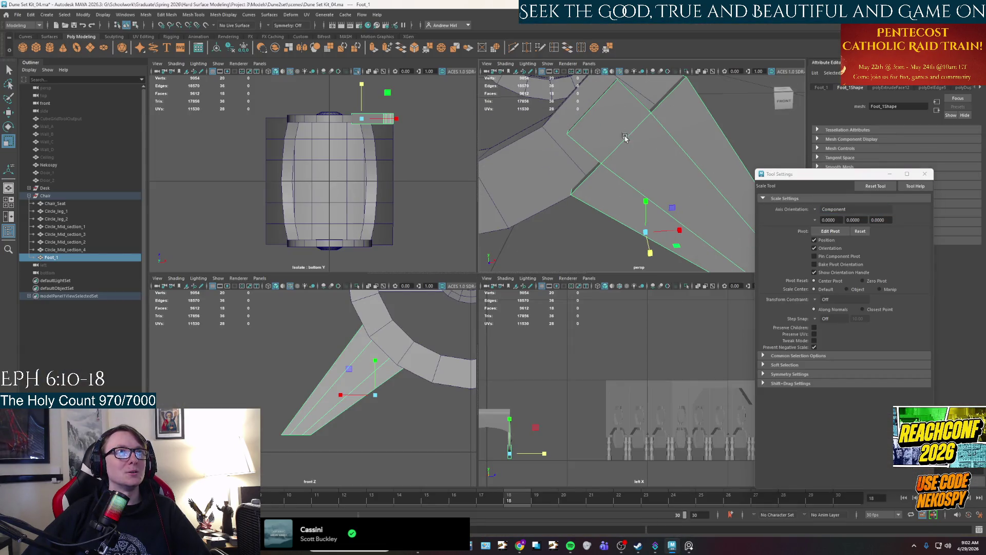
pyautogui.keyDown('alt'); pyautogui.moveTo(636, 193); pyautogui.dragTo(704, 114); pyautogui.keyUp('alt')
pyautogui.moveTo(704, 114)
pyautogui.mouseDown(button='right')
pyautogui.moveTo(698, 139)
pyautogui.moveTo(704, 95)
pyautogui.mouseUp(button='right')
pyautogui.press('q')
pyautogui.moveTo(710, 170)
pyautogui.mouseDown(button='right')
pyautogui.moveTo(709, 154)
pyautogui.moveTo(709, 191)
pyautogui.mouseUp(button='right')
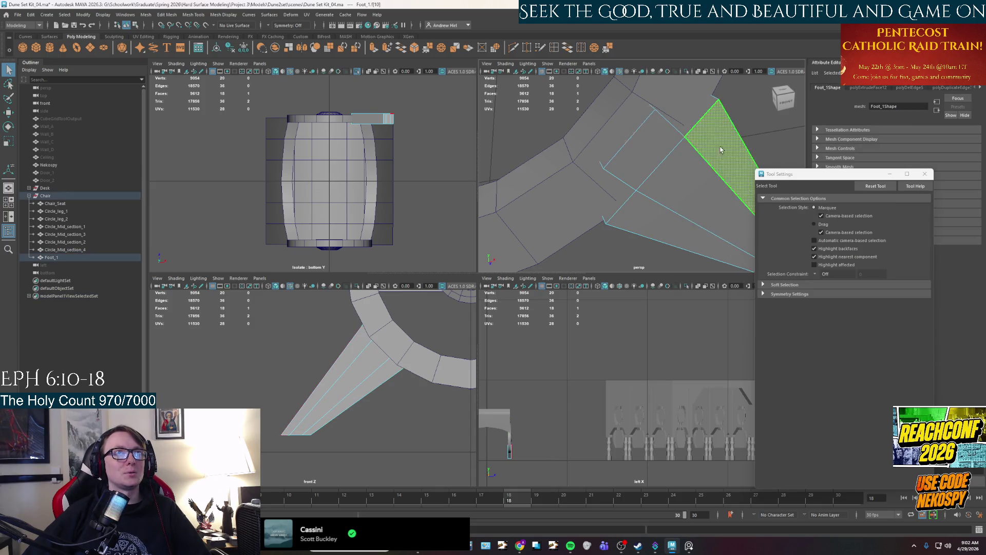
pyautogui.click(694, 175)
pyautogui.press('f')
pyautogui.moveTo(630, 213)
pyautogui.keyDown('alt'); pyautogui.mouseDown()
pyautogui.moveTo(611, 154)
pyautogui.moveTo(699, 221)
pyautogui.moveTo(619, 212)
pyautogui.mouseUp(); pyautogui.keyUp('alt')
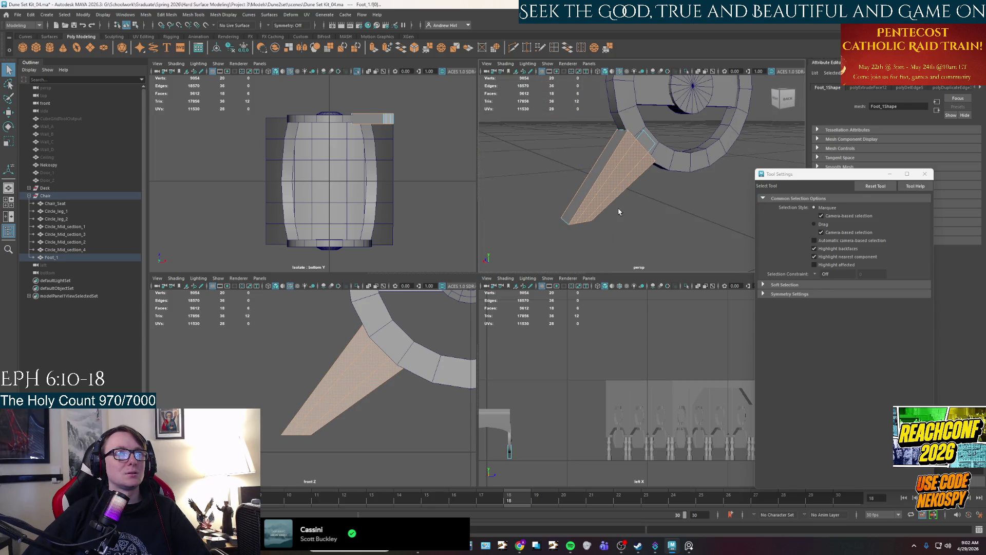
# Align the scale pivot to the foot's slanted edge, then clear the selection
pyautogui.press('r')
pyautogui.moveTo(543, 212)
pyautogui.keyDown('alt'); pyautogui.mouseDown()
pyautogui.moveTo(699, 213)
pyautogui.moveTo(694, 205)
pyautogui.mouseUp(); pyautogui.keyUp('alt')
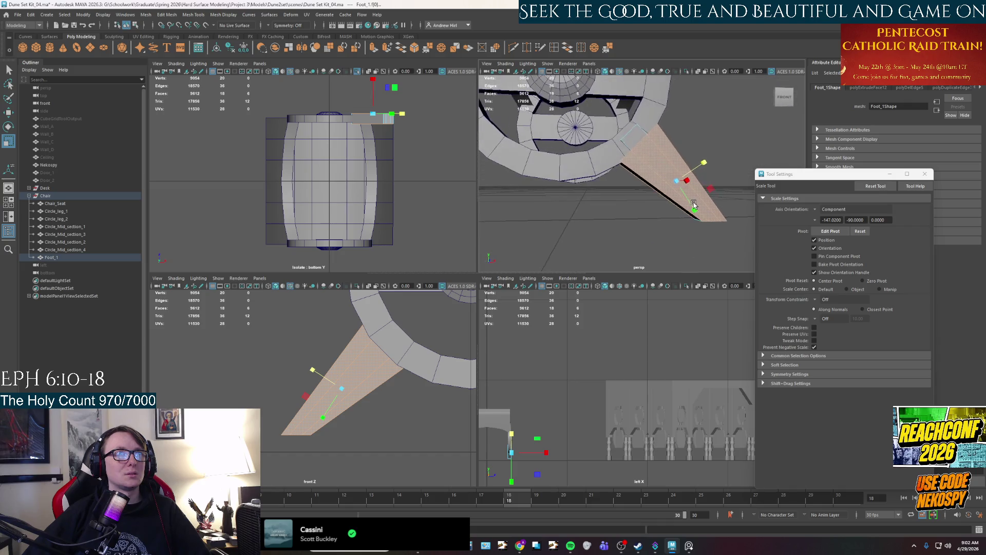
pyautogui.scroll(5, 364, 387)
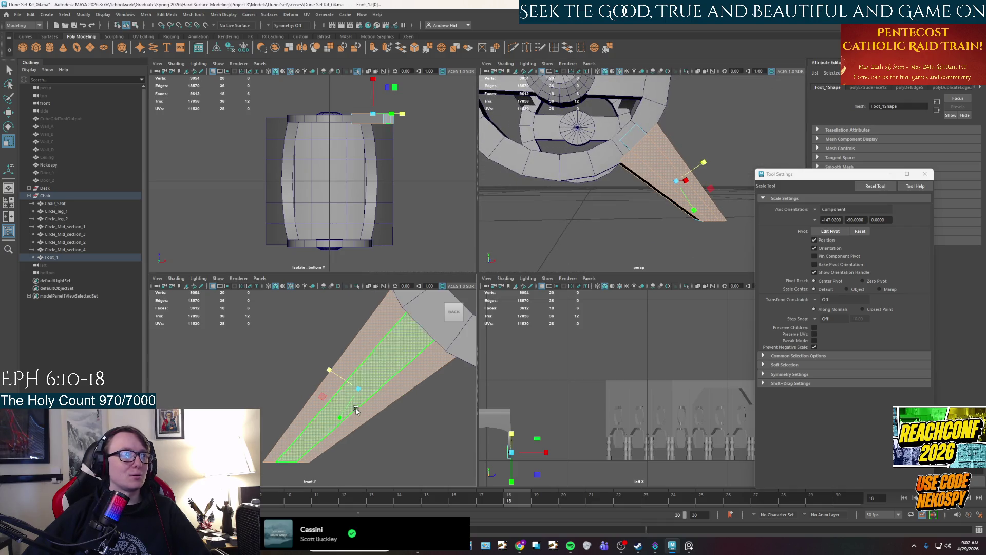
pyautogui.press('d')
pyautogui.click(364, 386)
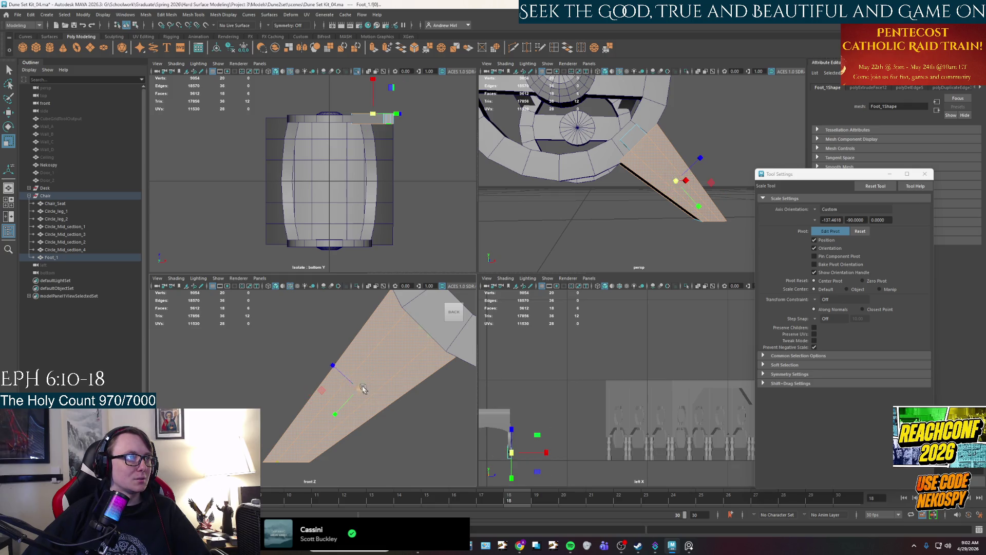
pyautogui.click(332, 363)
pyautogui.press('d')
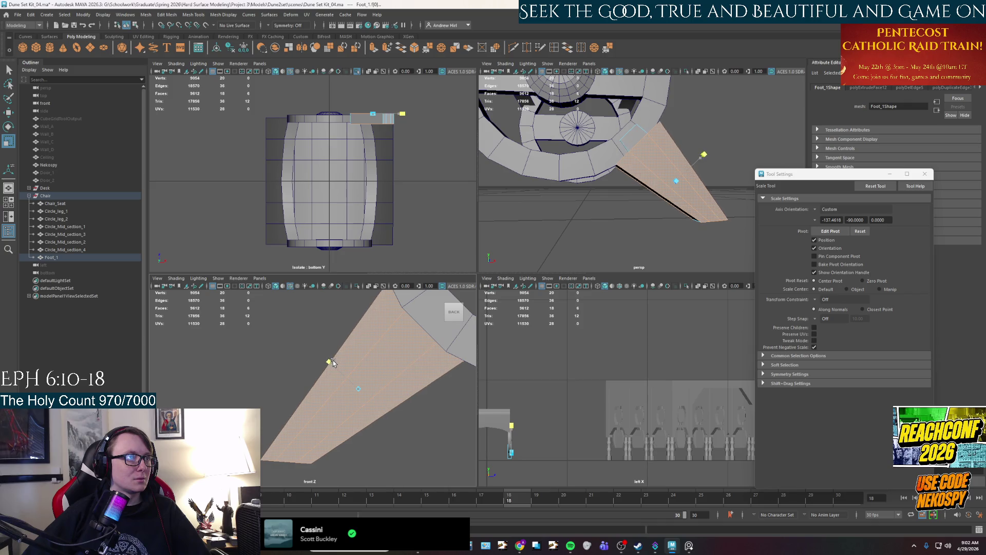
pyautogui.click(657, 247)
pyautogui.moveTo(656, 246)
pyautogui.keyDown('alt'); pyautogui.mouseDown()
pyautogui.moveTo(647, 231)
pyautogui.moveTo(654, 184)
pyautogui.mouseUp(); pyautogui.keyUp('alt')
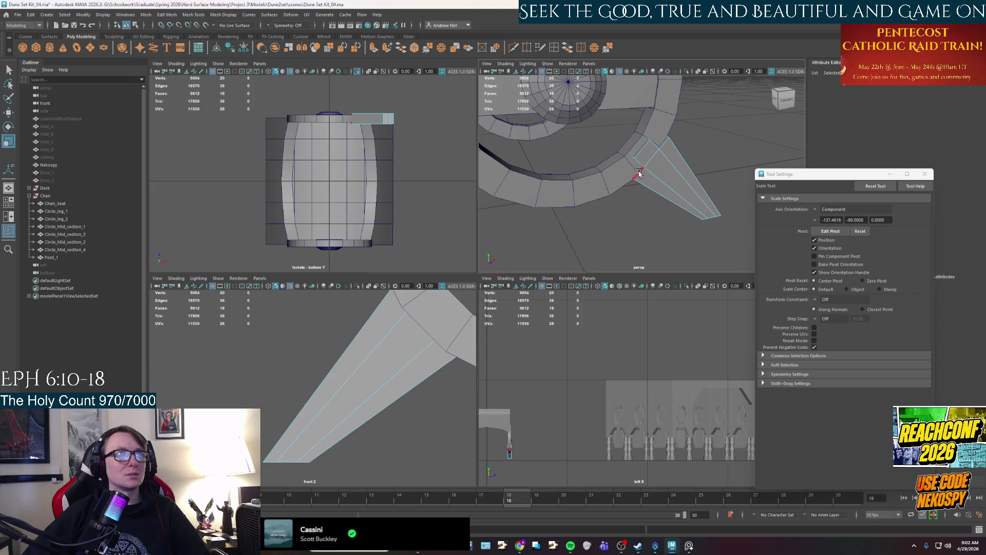
# Scale the fin's bevel strip of faces along a single axis
pyautogui.click(648, 157)
pyautogui.keyDown('alt'); pyautogui.moveTo(422, 313); pyautogui.dragTo(361, 372, button='middle'); pyautogui.keyUp('alt')
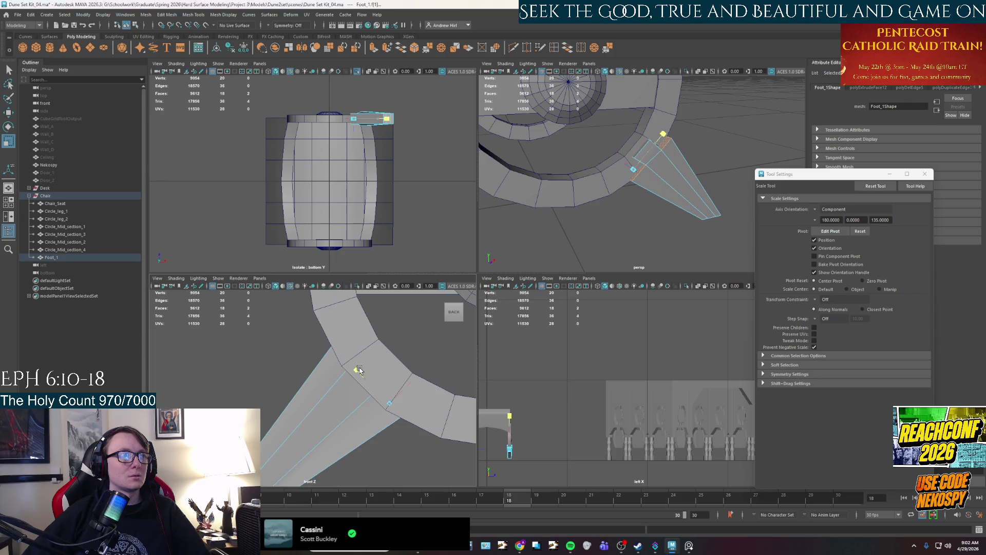
pyautogui.scroll(5, 656, 202)
pyautogui.scroll(2, 664, 177)
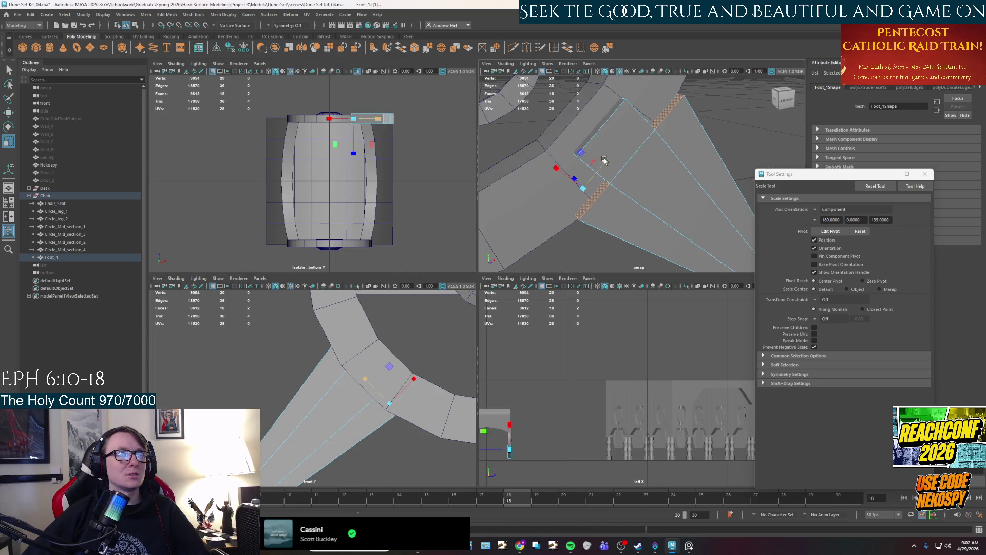
pyautogui.click(599, 161)
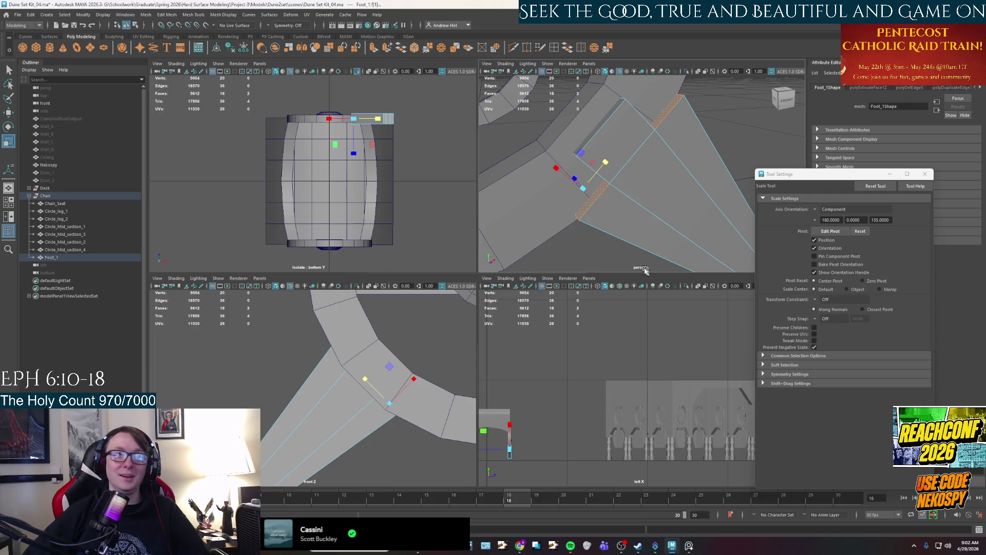
pyautogui.keyDown('alt'); pyautogui.moveTo(618, 206); pyautogui.dragTo(625, 178); pyautogui.keyUp('alt')
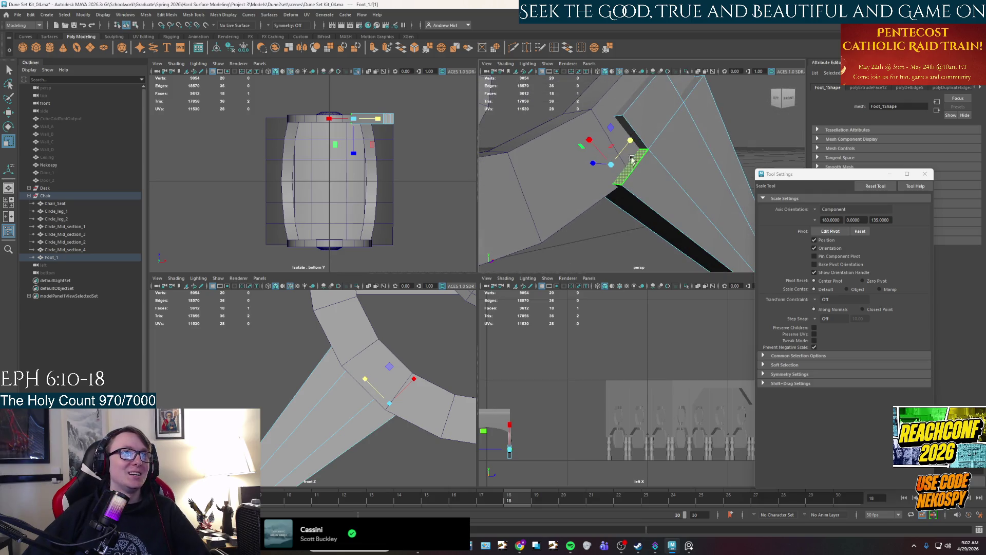
pyautogui.keyDown('shift'); pyautogui.doubleClick(637, 171); pyautogui.keyUp('shift')
pyautogui.keyDown('alt'); pyautogui.moveTo(636, 171); pyautogui.dragTo(637, 111); pyautogui.keyUp('alt')
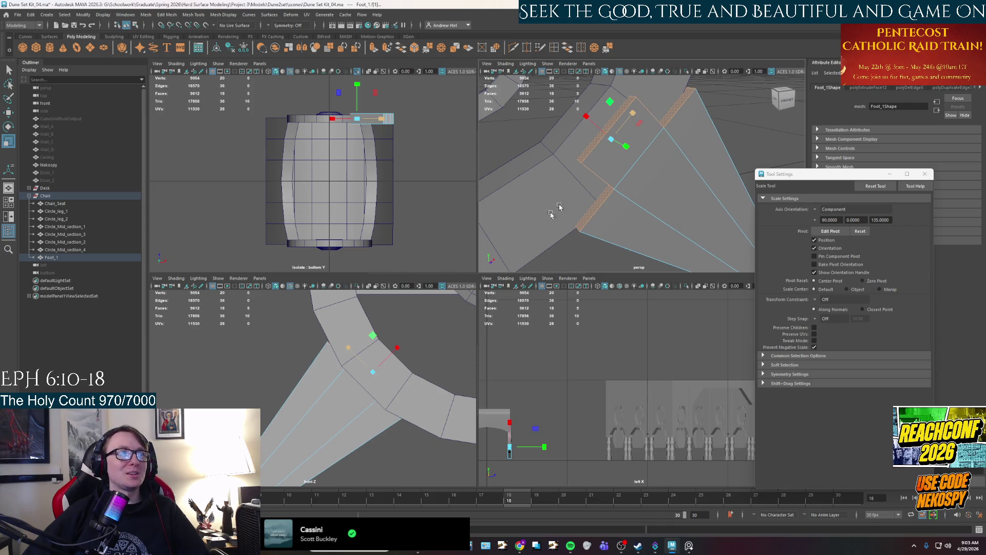
# Slide the foot's end vertices so the fin tapers toward the wheel ring
pyautogui.scroll(-2, 363, 376)
pyautogui.keyDown('alt'); pyautogui.moveTo(363, 376); pyautogui.dragTo(380, 339, button='middle'); pyautogui.keyUp('alt')
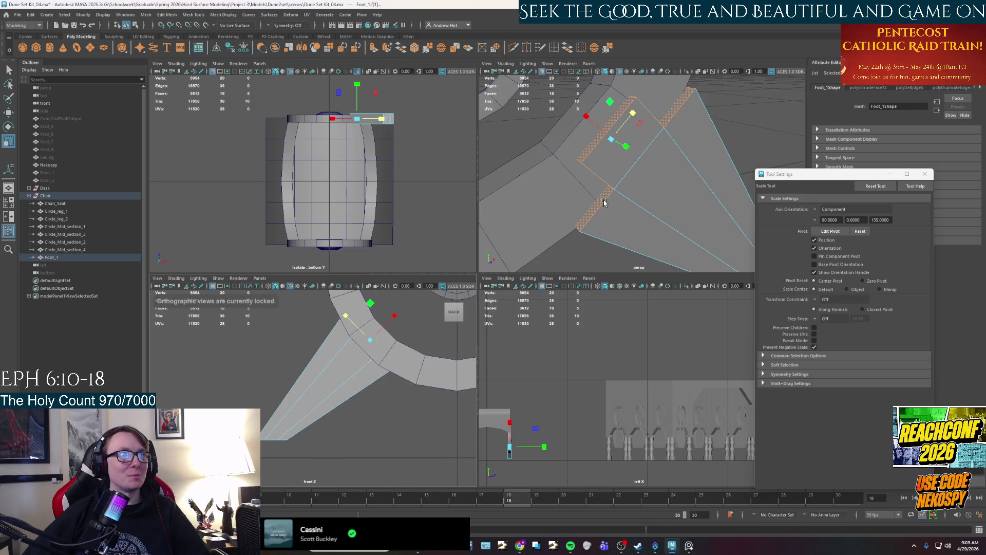
pyautogui.keyDown('alt'); pyautogui.moveTo(604, 204); pyautogui.dragTo(568, 206, button='middle'); pyautogui.keyUp('alt')
pyautogui.scroll(-10, 568, 207)
pyautogui.keyDown('alt'); pyautogui.moveTo(601, 213); pyautogui.dragTo(605, 213); pyautogui.keyUp('alt')
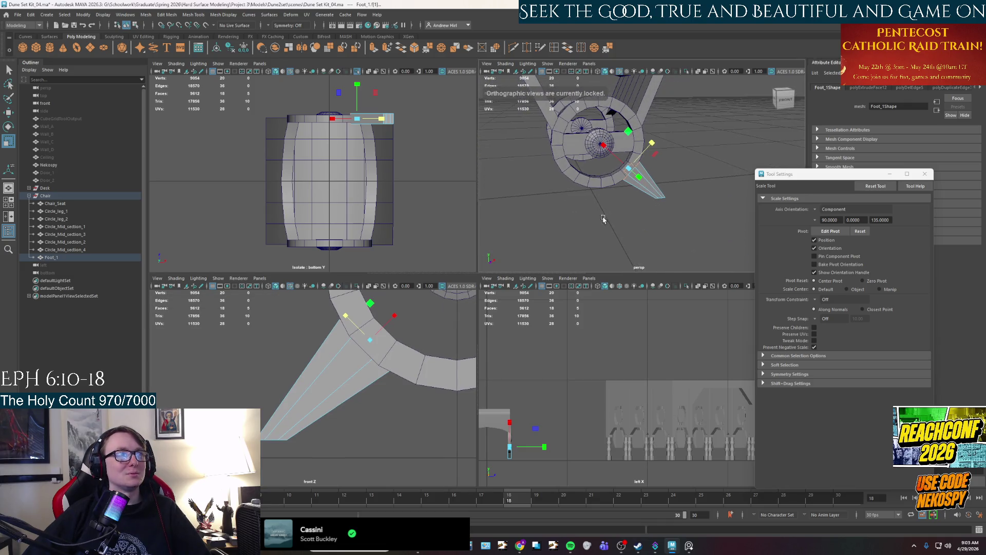
pyautogui.keyDown('alt'); pyautogui.moveTo(406, 317); pyautogui.dragTo(392, 328, button='middle'); pyautogui.keyUp('alt')
pyautogui.scroll(-1, 360, 349)
pyautogui.press('w')
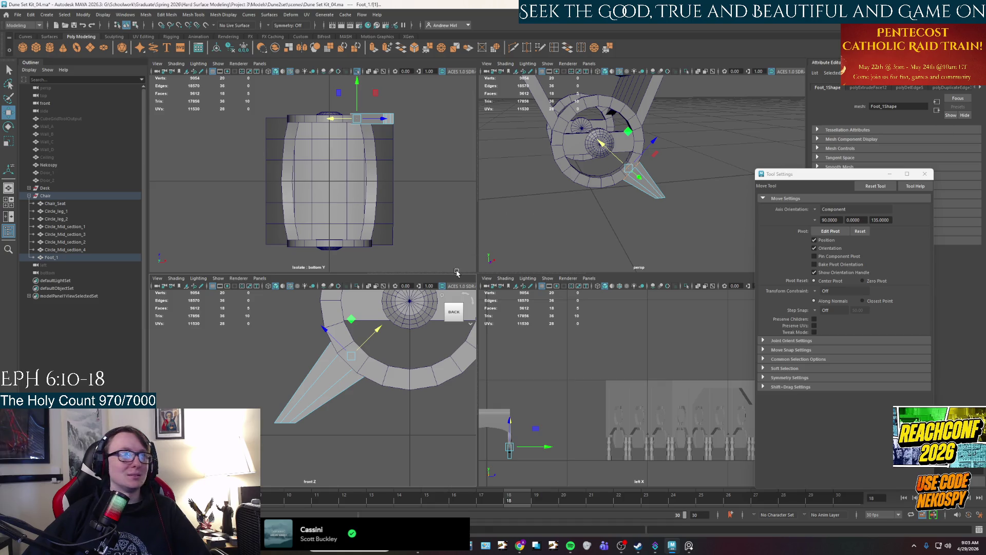
pyautogui.scroll(4, 348, 320)
pyautogui.moveTo(348, 321); pyautogui.dragTo(347, 328)
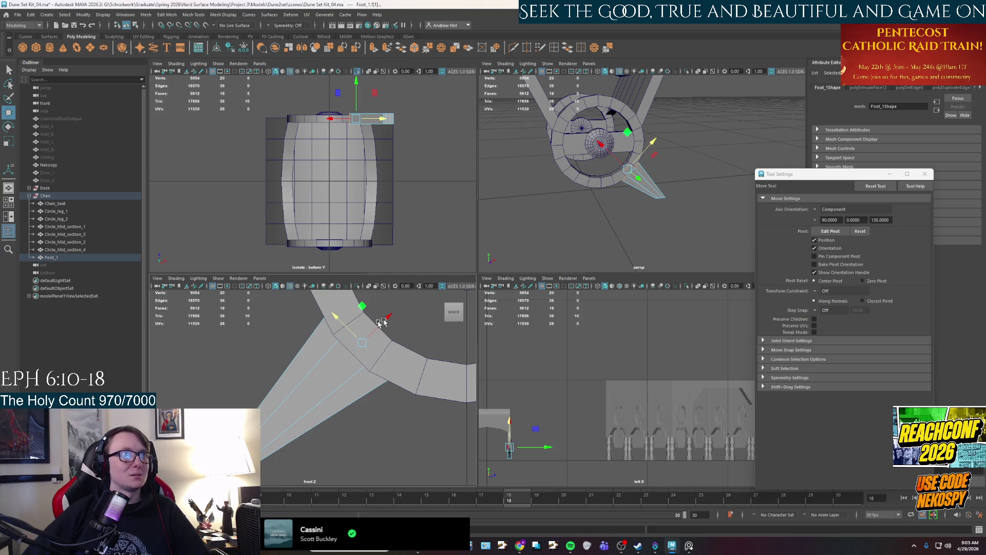
# Toggle Scale and Move on the end vertices and reframe the front view
pyautogui.scroll(3, 647, 196)
pyautogui.press('r')
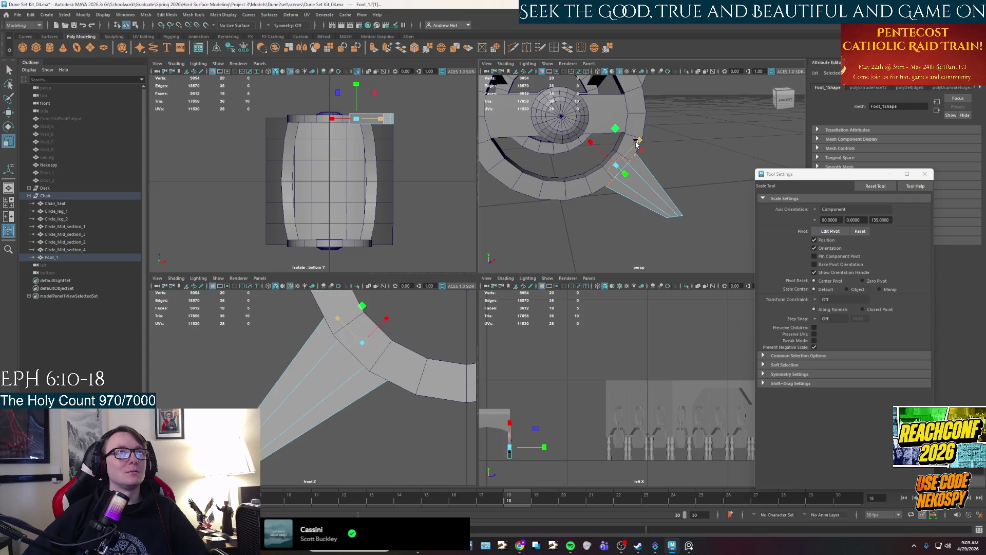
pyautogui.press('w')
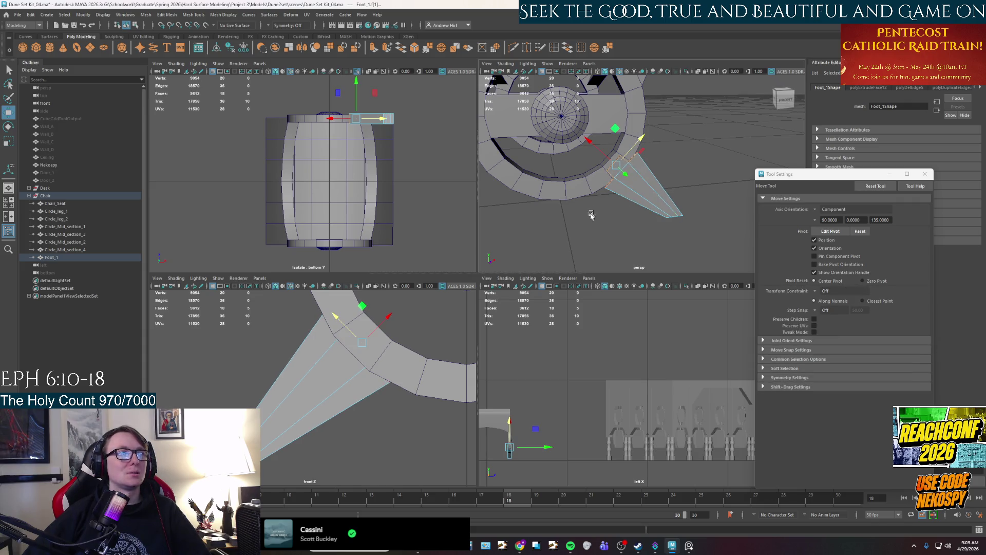
pyautogui.scroll(-2, 317, 370)
pyautogui.scroll(-5, 362, 326)
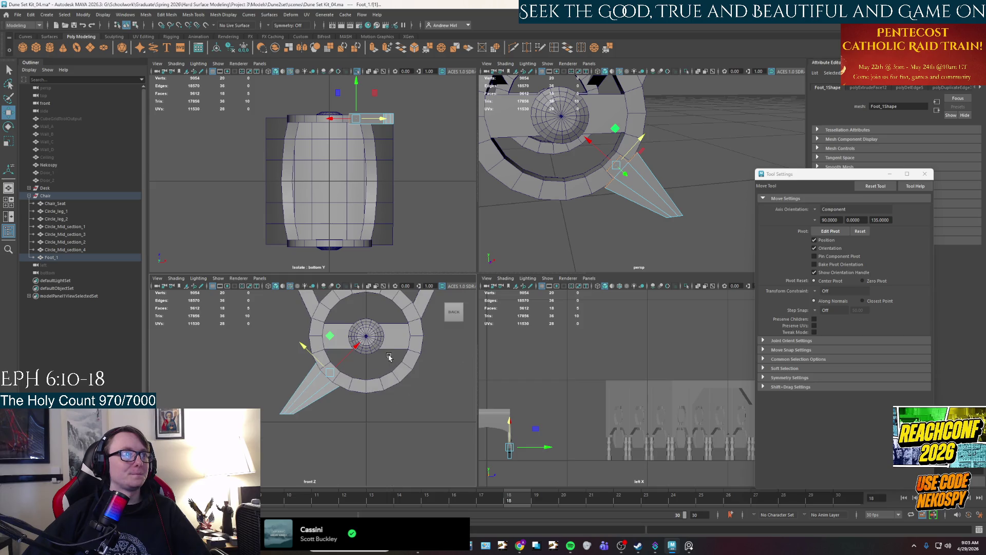
pyautogui.keyDown('alt'); pyautogui.moveTo(363, 326); pyautogui.dragTo(365, 352, button='middle'); pyautogui.keyUp('alt')
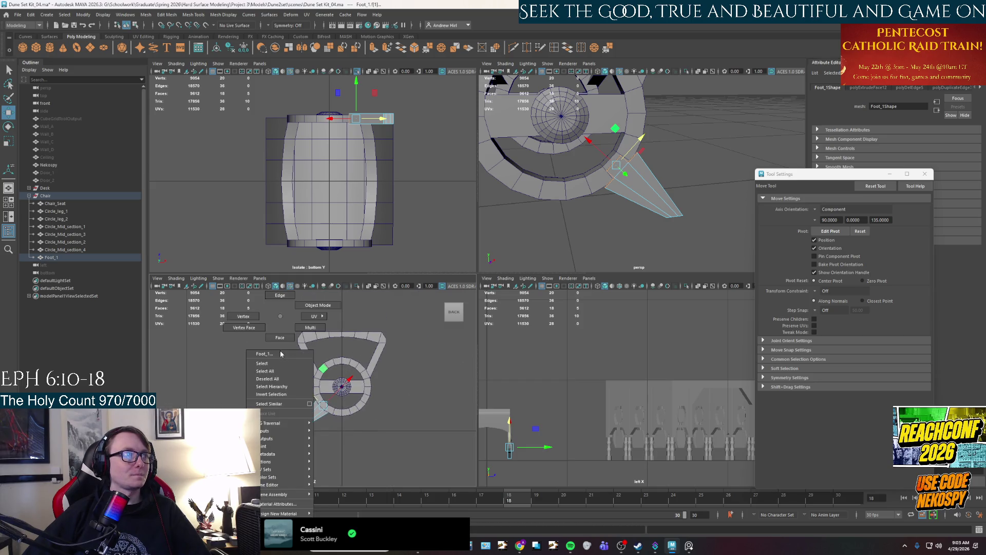
pyautogui.click(47, 196)
pyautogui.moveTo(343, 370); pyautogui.dragTo(343, 375)
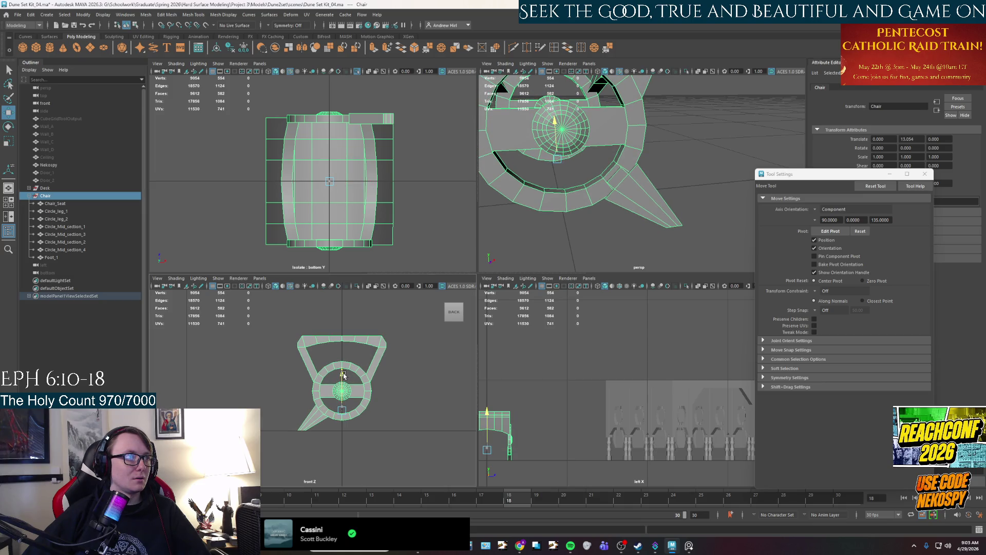
pyautogui.hotkey('ctrl', 'z')
pyautogui.hotkey('ctrl', 'z')
pyautogui.scroll(4, 347, 429)
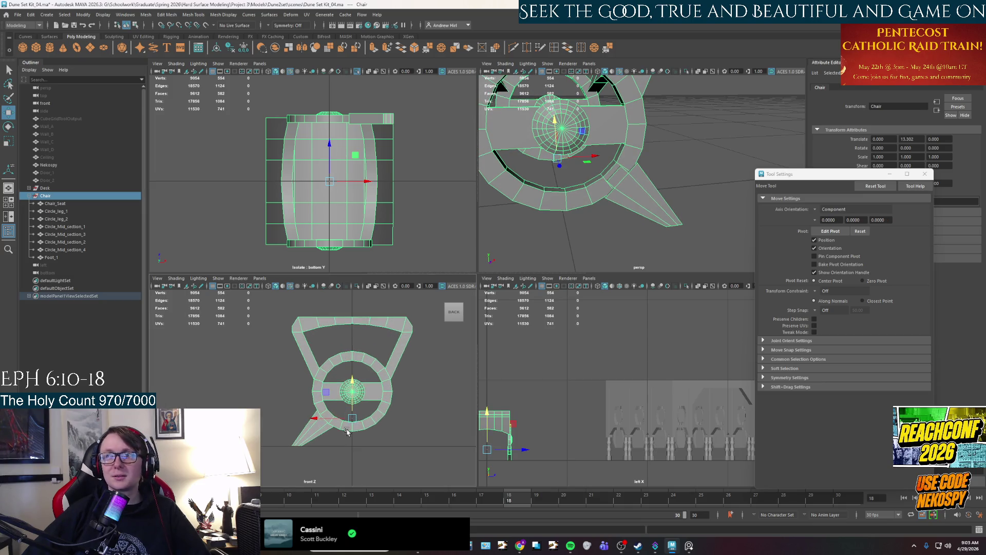
pyautogui.keyDown('alt'); pyautogui.moveTo(347, 429); pyautogui.dragTo(340, 369, button='middle'); pyautogui.keyUp('alt')
pyautogui.click(656, 214)
pyautogui.moveTo(657, 214)
pyautogui.keyDown('alt'); pyautogui.mouseDown()
pyautogui.moveTo(618, 240)
pyautogui.moveTo(639, 239)
pyautogui.mouseUp(); pyautogui.keyUp('alt')
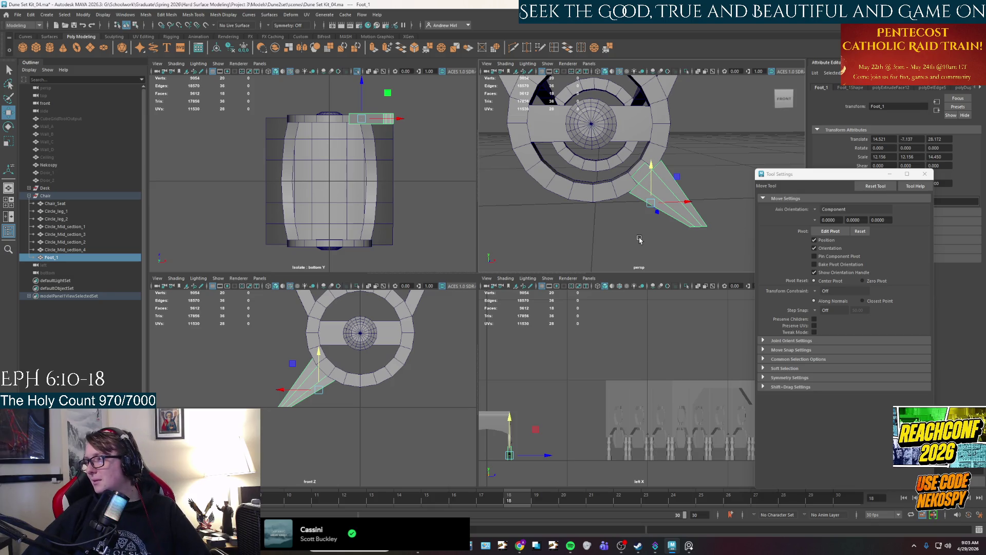
pyautogui.moveTo(661, 237)
pyautogui.keyDown('alt'); pyautogui.mouseDown()
pyautogui.moveTo(670, 221)
pyautogui.moveTo(631, 207)
pyautogui.mouseUp(); pyautogui.keyUp('alt')
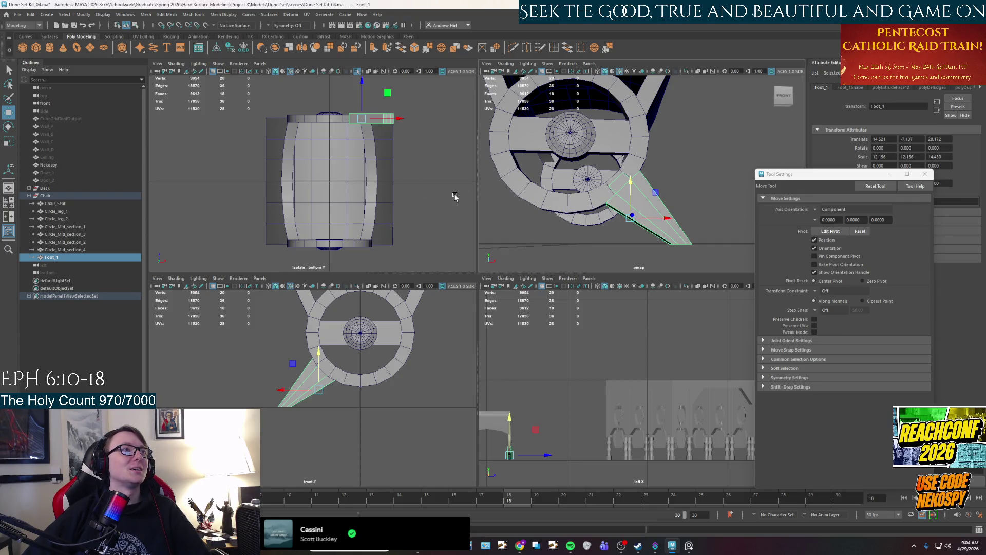
pyautogui.moveTo(618, 225)
pyautogui.keyDown('alt'); pyautogui.mouseDown()
pyautogui.moveTo(623, 216)
pyautogui.moveTo(640, 222)
pyautogui.mouseUp(); pyautogui.keyUp('alt')
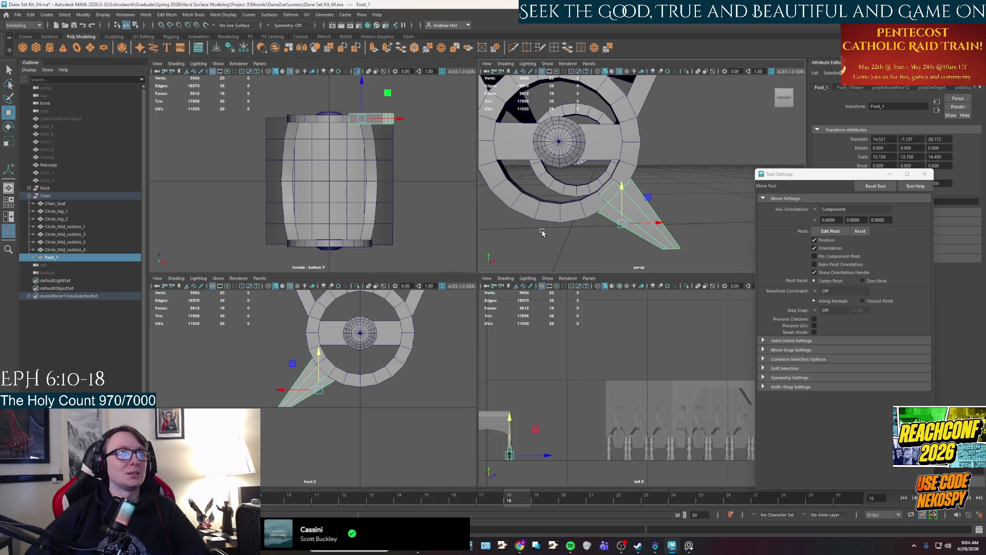
pyautogui.keyDown('alt'); pyautogui.moveTo(542, 237); pyautogui.dragTo(549, 226); pyautogui.keyUp('alt')
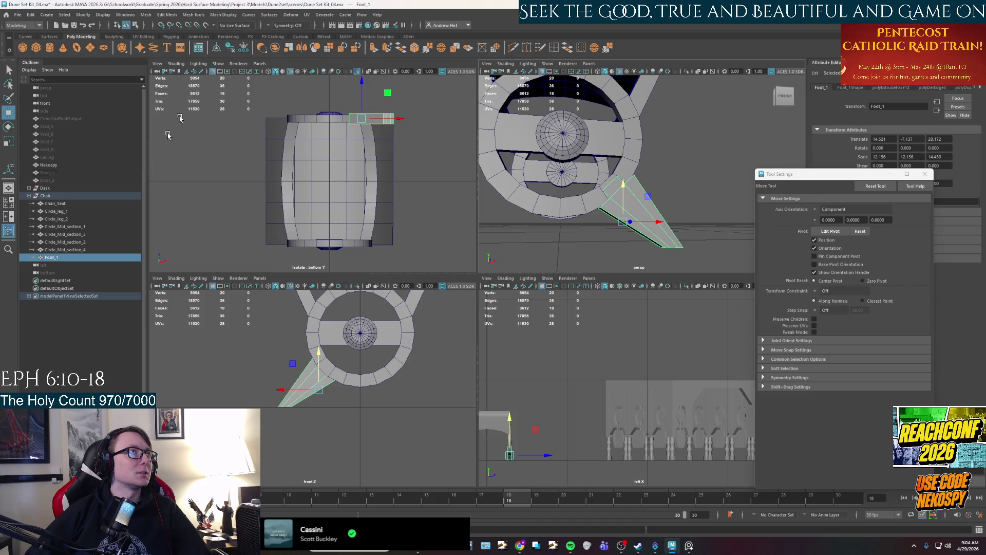
# Mirror the foot to the wheel's opposite side as a separate object, with Combine with Original off
pyautogui.click(145, 15)
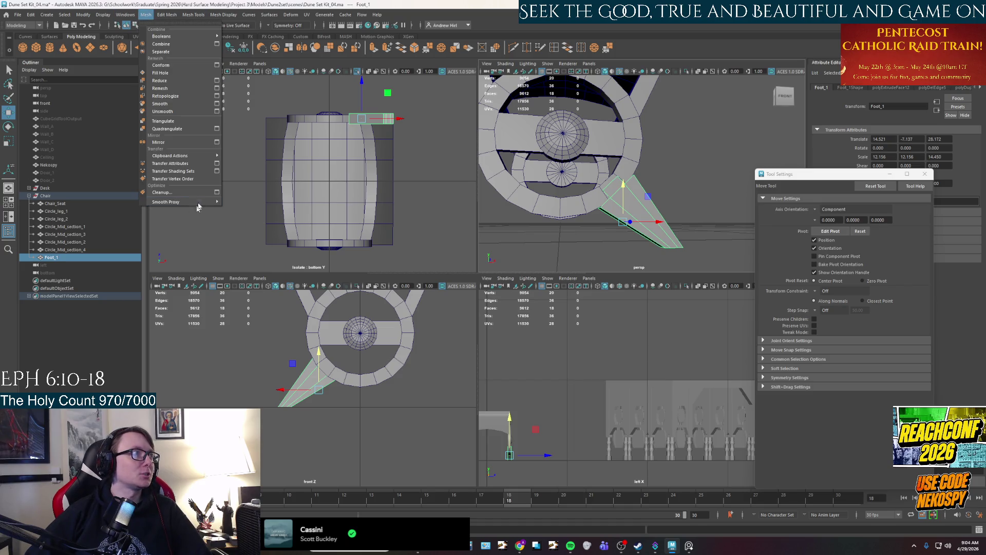
pyautogui.click(216, 143)
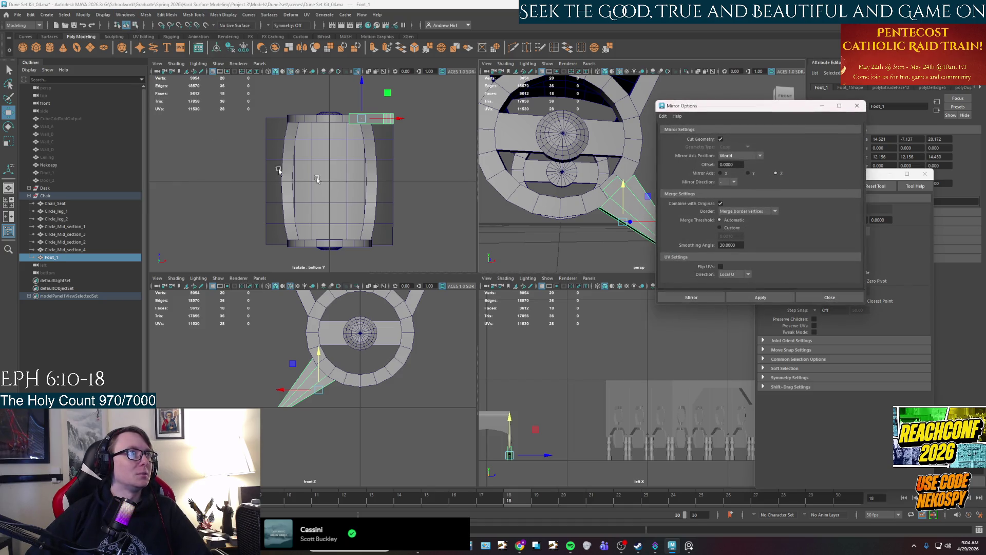
pyautogui.click(720, 204)
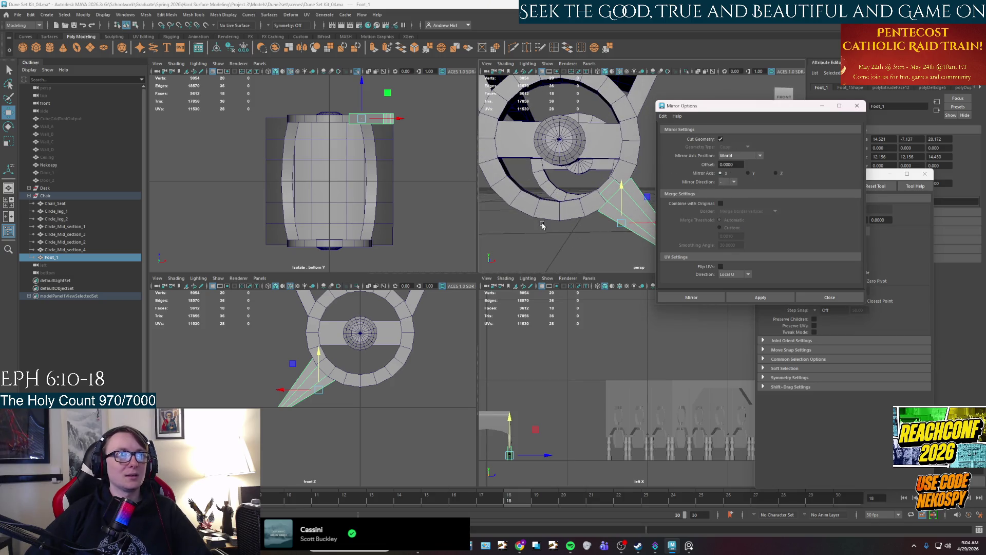
pyautogui.keyDown('alt'); pyautogui.moveTo(576, 219); pyautogui.dragTo(583, 218); pyautogui.keyUp('alt')
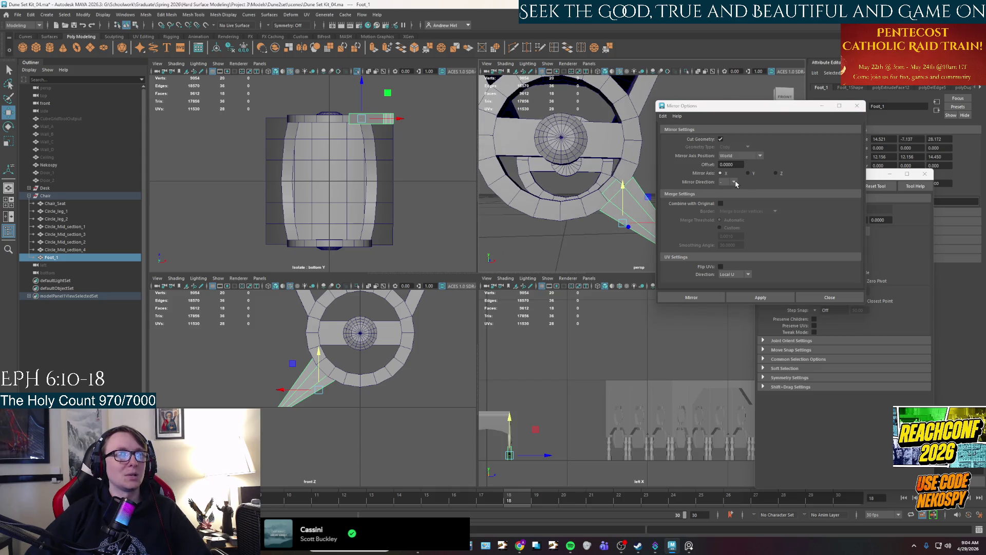
pyautogui.click(760, 297)
pyautogui.keyDown('alt'); pyautogui.moveTo(601, 216); pyautogui.dragTo(570, 222); pyautogui.keyUp('alt')
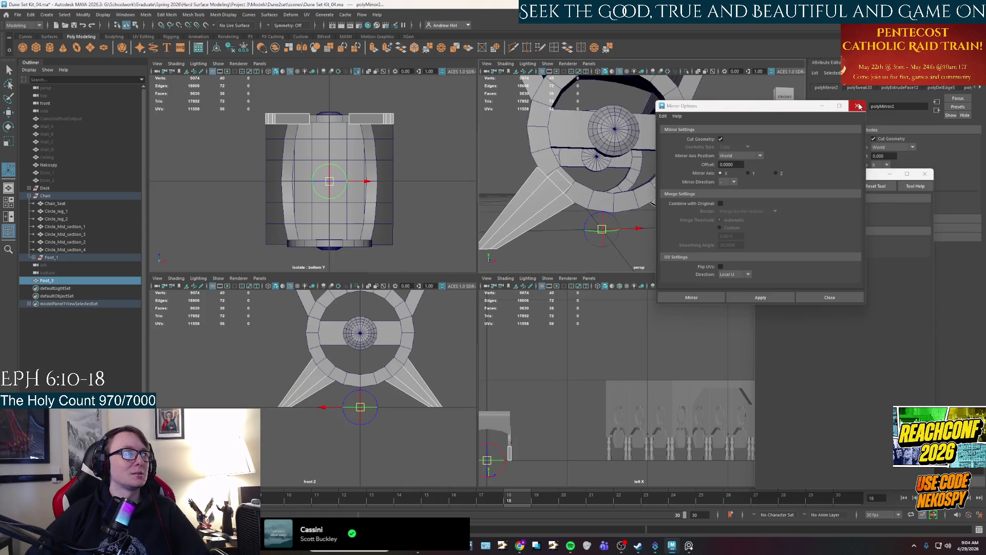
pyautogui.click(858, 106)
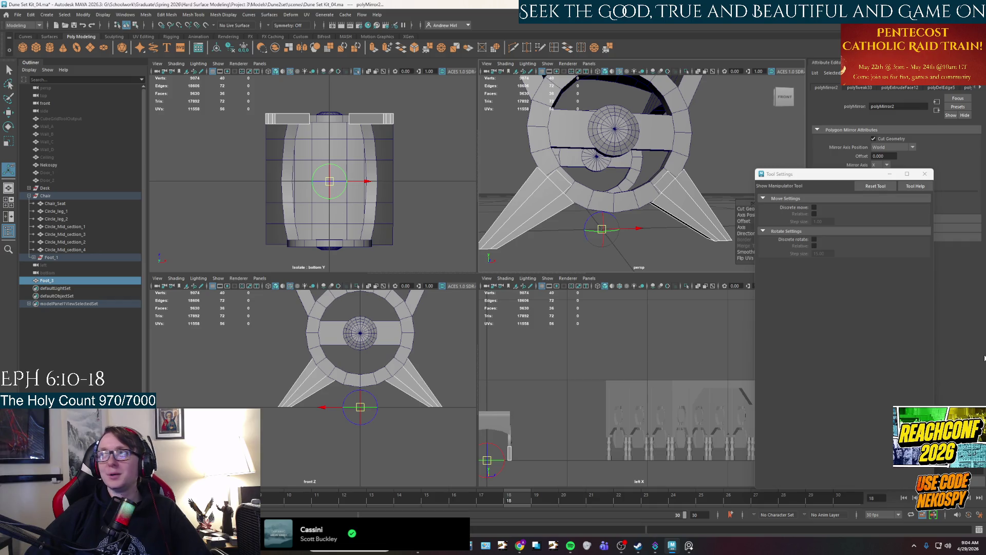
pyautogui.keyDown('ctrl'); pyautogui.click(35, 258); pyautogui.keyUp('ctrl')
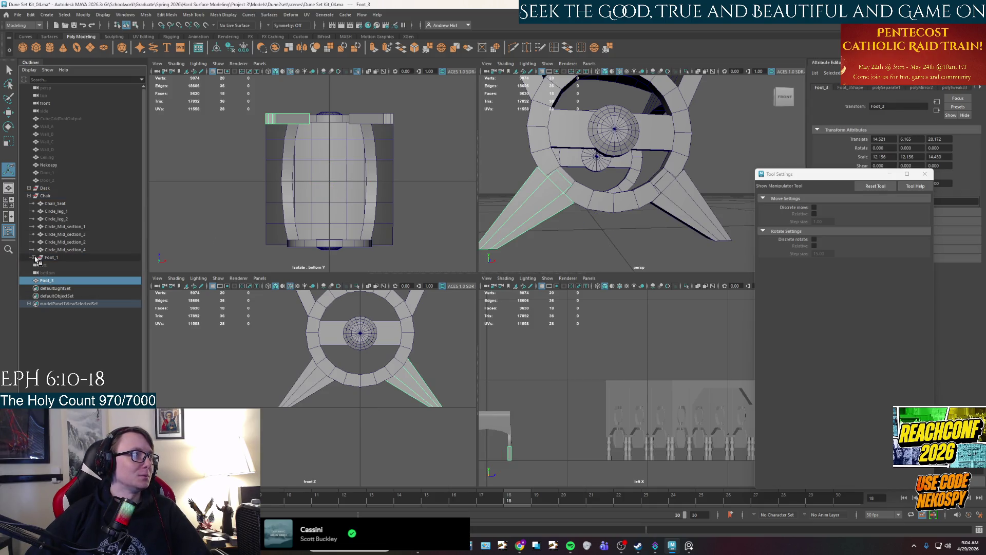
# Move both foot meshes out of their groups and directly under the Chair group in the Outliner
pyautogui.click(33, 257)
pyautogui.click(54, 264)
pyautogui.moveTo(49, 255); pyautogui.dragTo(51, 268)
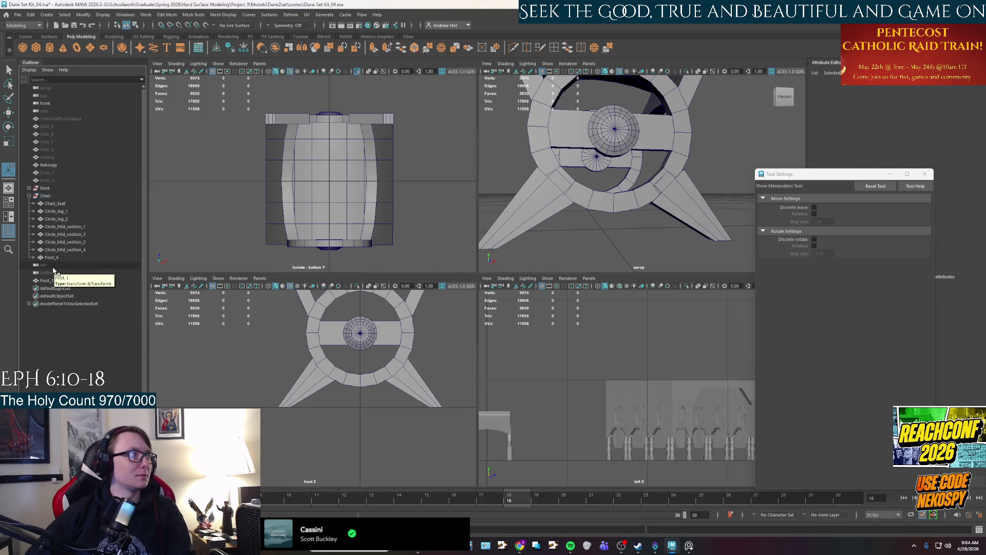
pyautogui.moveTo(49, 281); pyautogui.dragTo(47, 199)
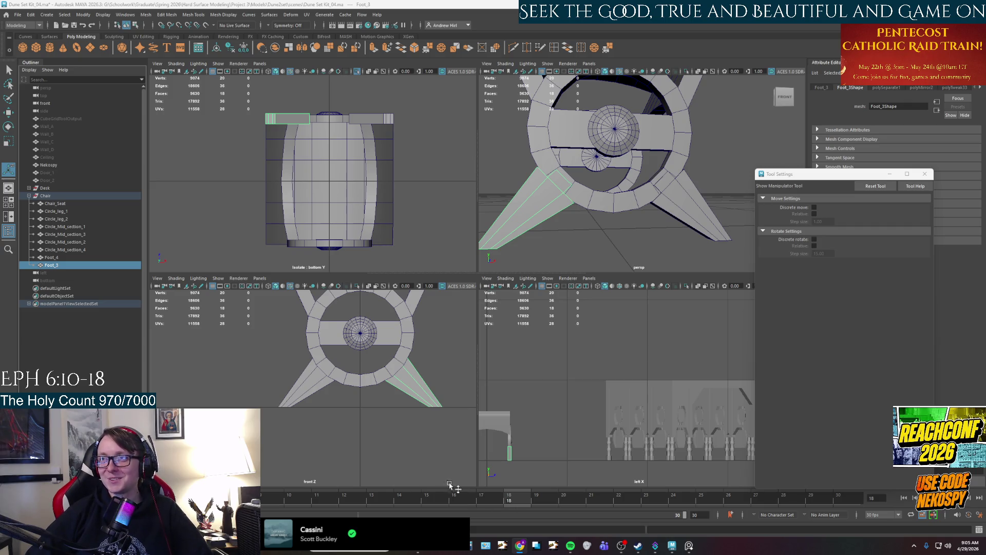
pyautogui.click(46, 259)
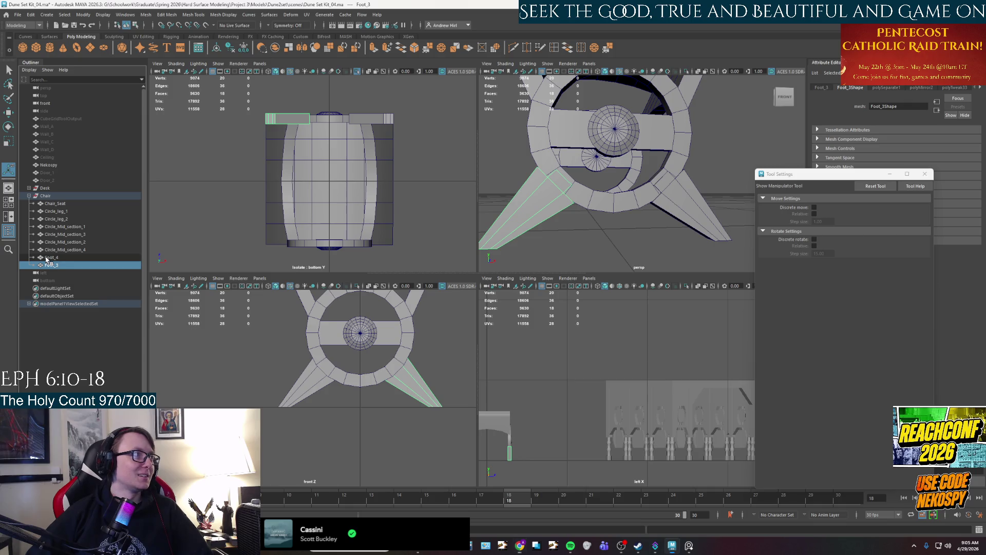
# Rename Foot_4 to Foot_1 and Foot_3 to Foot_2
pyautogui.doubleClick(64, 257)
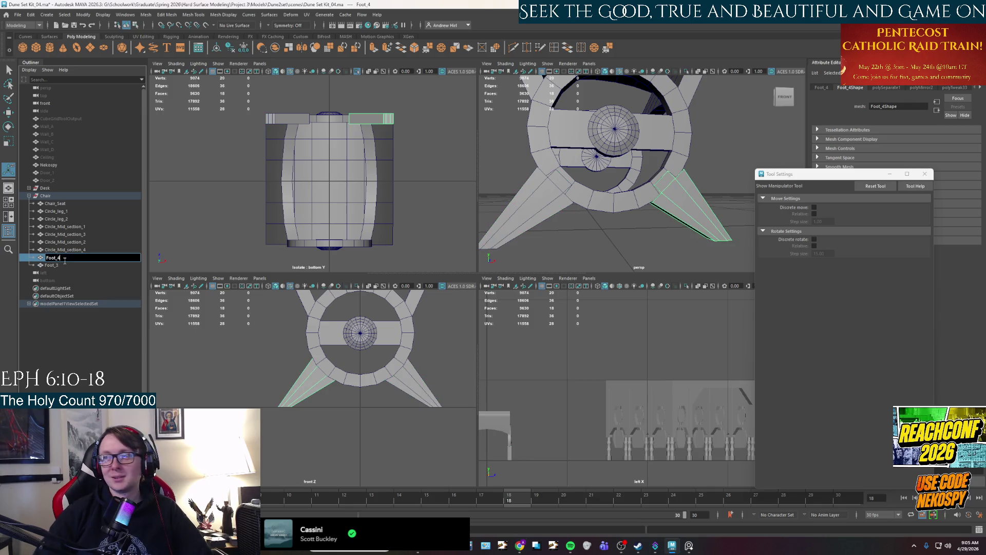
pyautogui.write('1')
pyautogui.press('Return')
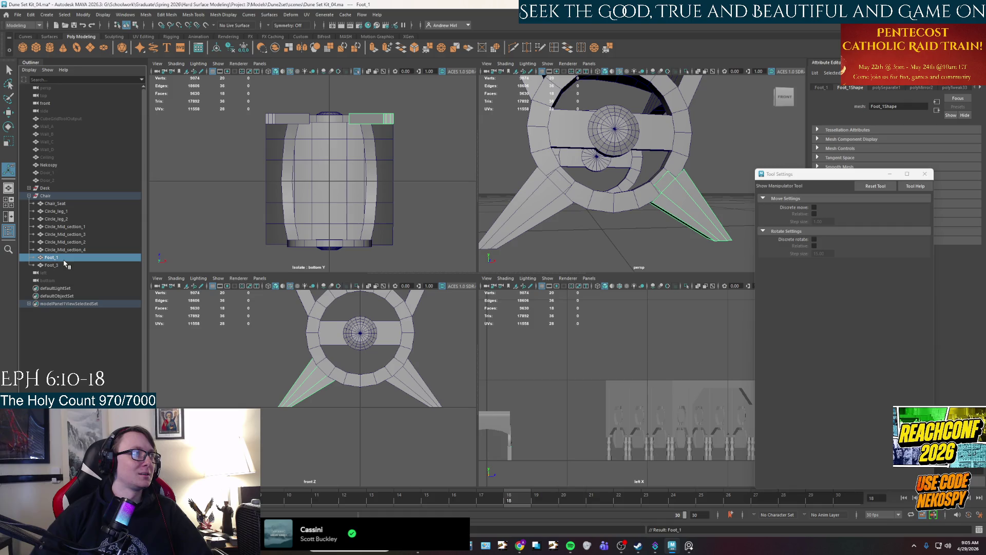
pyautogui.doubleClick(102, 265)
pyautogui.press('BackSpace')
pyautogui.write('2')
pyautogui.press('Return')
# Select Foot_1 and Foot_2 together, with the Move tool active
pyautogui.click(664, 228)
pyautogui.click(557, 219)
pyautogui.keyDown('shift'); pyautogui.click(555, 215); pyautogui.keyUp('shift')
pyautogui.moveTo(554, 214)
pyautogui.keyDown('alt'); pyautogui.mouseDown()
pyautogui.moveTo(601, 248)
pyautogui.moveTo(626, 214)
pyautogui.moveTo(616, 198)
pyautogui.moveTo(684, 207)
pyautogui.moveTo(615, 192)
pyautogui.mouseUp(); pyautogui.keyUp('alt')
pyautogui.press('w')
# Shift the copied feet along X to sit under the second wheel
pyautogui.moveTo(631, 226); pyautogui.dragTo(634, 224)
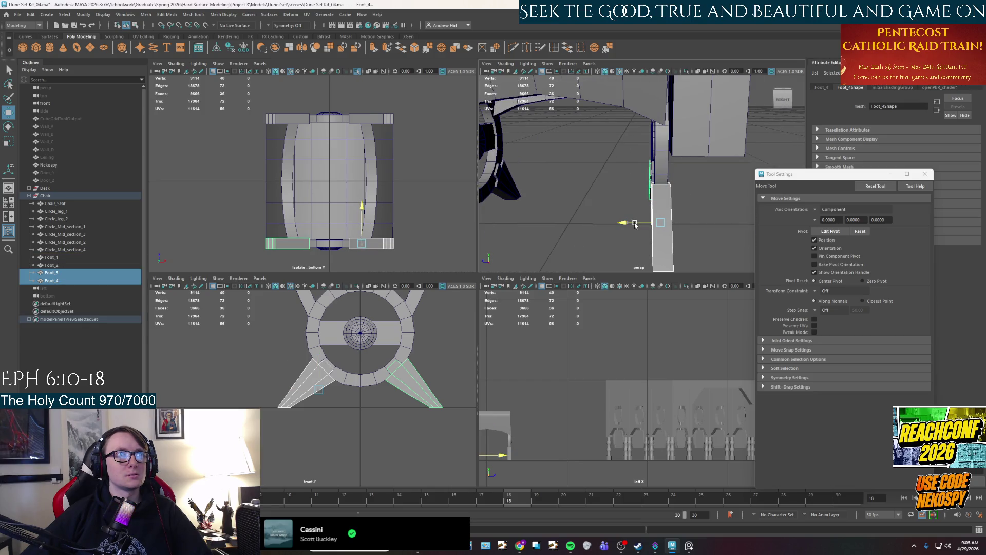
pyautogui.click(608, 234)
pyautogui.moveTo(608, 233)
pyautogui.keyDown('alt'); pyautogui.mouseDown()
pyautogui.moveTo(616, 228)
pyautogui.moveTo(569, 229)
pyautogui.moveTo(618, 222)
pyautogui.moveTo(625, 192)
pyautogui.moveTo(695, 195)
pyautogui.moveTo(654, 205)
pyautogui.moveTo(648, 193)
pyautogui.moveTo(658, 232)
pyautogui.moveTo(560, 232)
pyautogui.moveTo(623, 219)
pyautogui.moveTo(652, 247)
pyautogui.mouseUp(); pyautogui.keyUp('alt')
pyautogui.scroll(-5, 623, 218)
# Maximize the perspective view and orbit to a three-quarter view of the four-footed chair
pyautogui.rightClick(606, 181)
pyautogui.click(643, 168)
pyautogui.scroll(5, 643, 168)
pyautogui.keyDown('alt'); pyautogui.moveTo(643, 168); pyautogui.dragTo(641, 177); pyautogui.keyUp('alt')
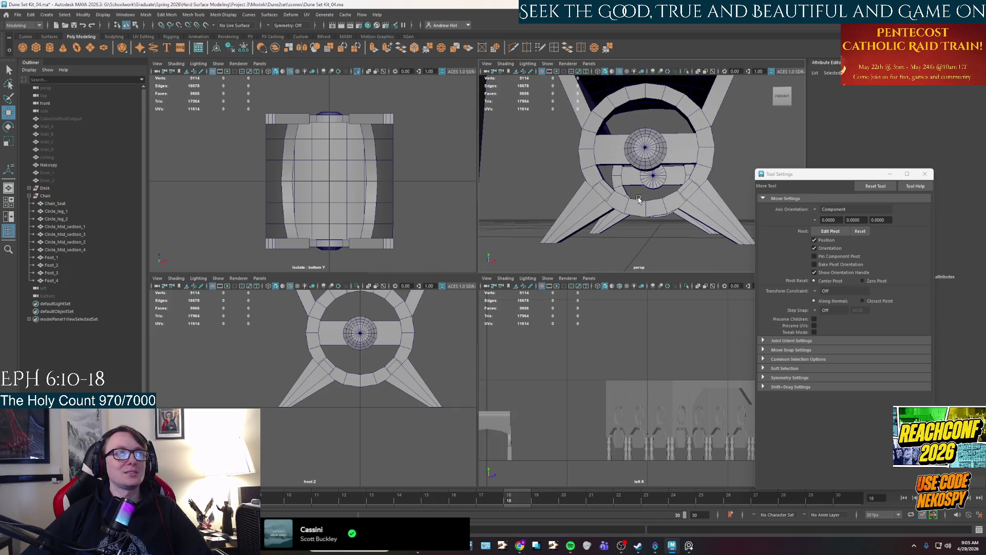
pyautogui.press('space')
pyautogui.scroll(-3, 567, 258)
pyautogui.moveTo(567, 258)
pyautogui.keyDown('alt'); pyautogui.mouseDown()
pyautogui.moveTo(456, 280)
pyautogui.moveTo(522, 308)
pyautogui.moveTo(609, 303)
pyautogui.moveTo(552, 295)
pyautogui.mouseUp(); pyautogui.keyUp('alt')
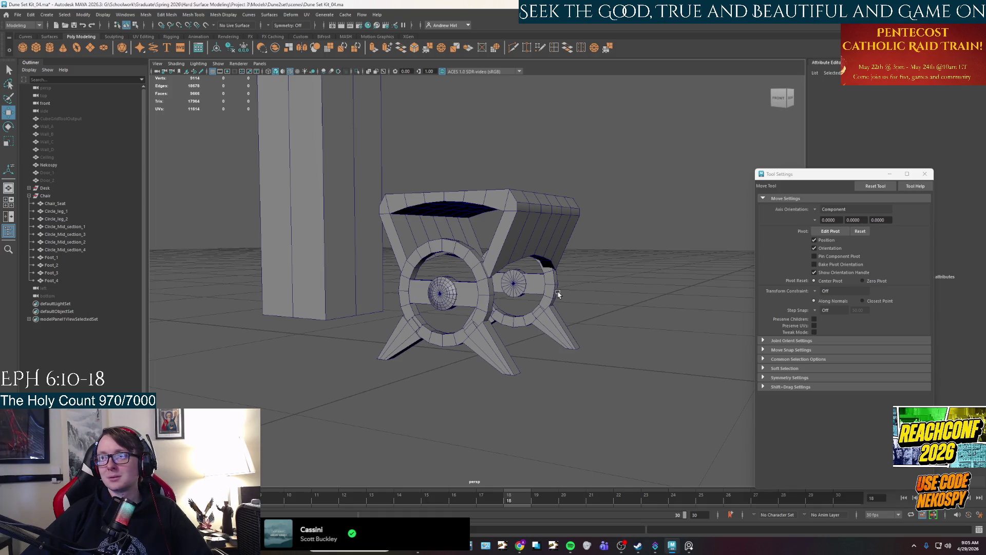
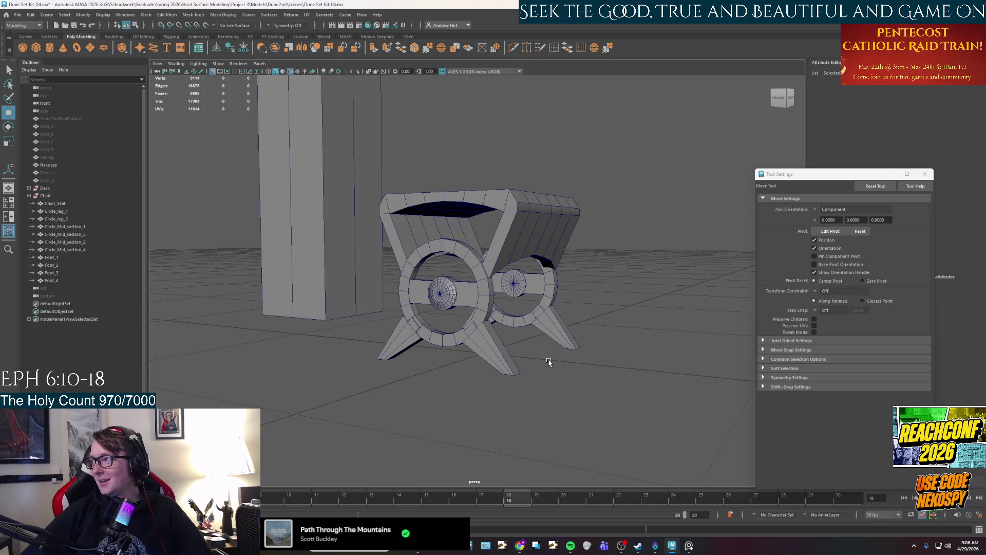
# Orbit the chair and compare it with the reference photo of the chair beside the desk
pyautogui.moveTo(546, 277)
pyautogui.keyDown('alt'); pyautogui.mouseDown()
pyautogui.moveTo(465, 309)
pyautogui.moveTo(514, 298)
pyautogui.moveTo(570, 317)
pyautogui.moveTo(509, 318)
pyautogui.mouseUp(); pyautogui.keyUp('alt')
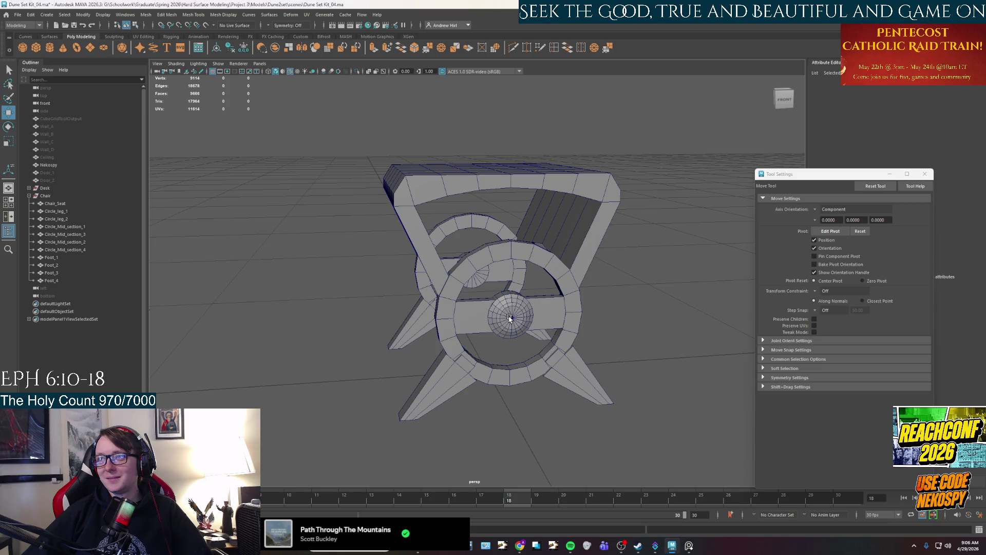
pyautogui.hotkey('alt', 'Tab')
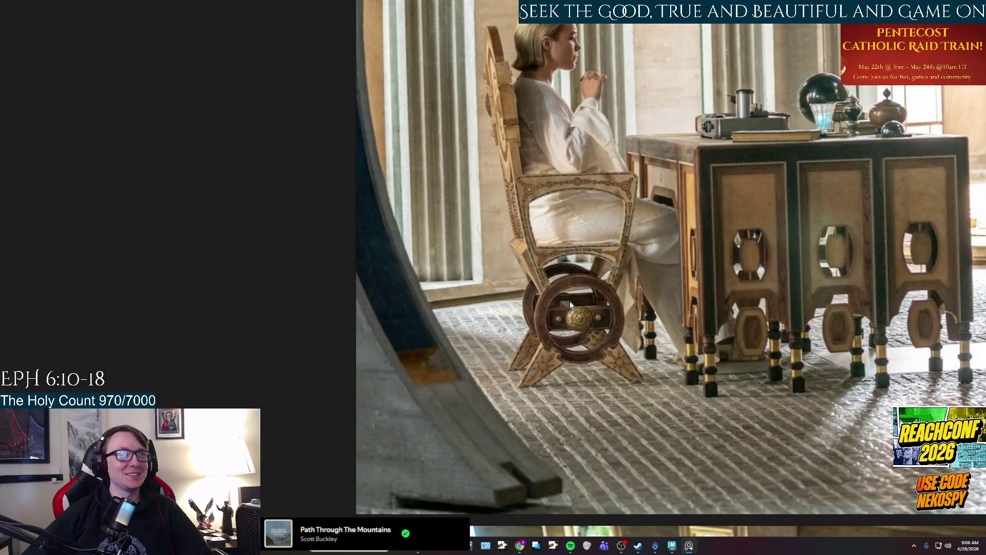
pyautogui.press('Right')
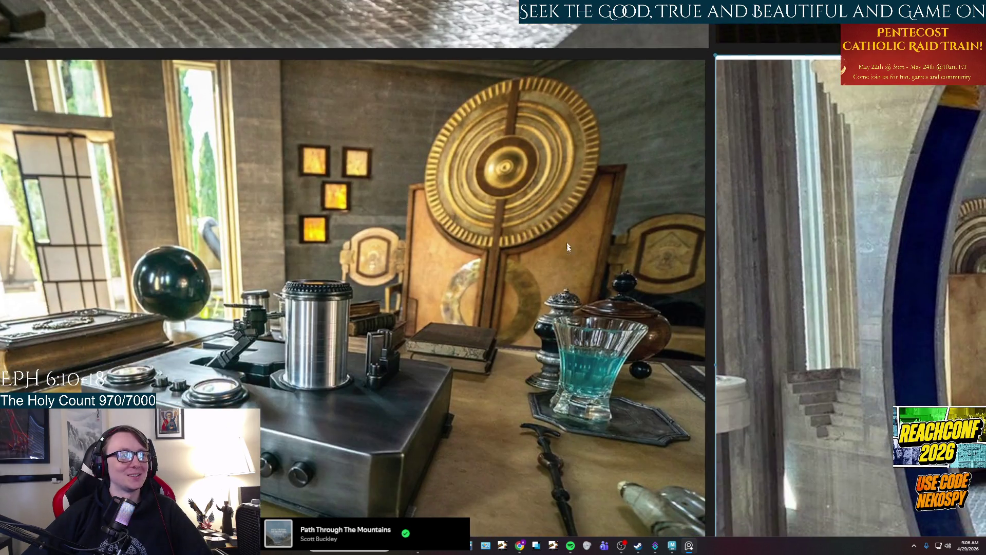
pyautogui.press('Right')
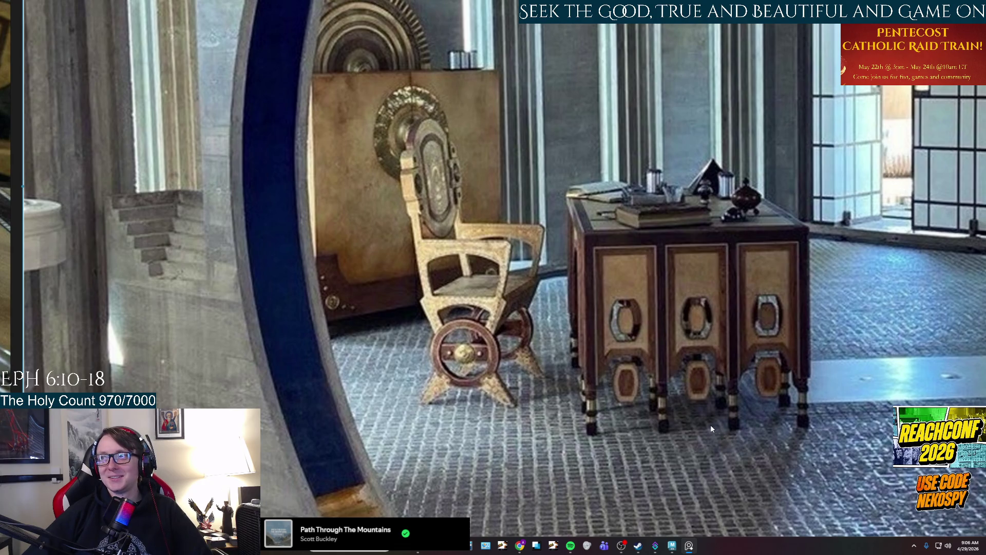
pyautogui.click(672, 545)
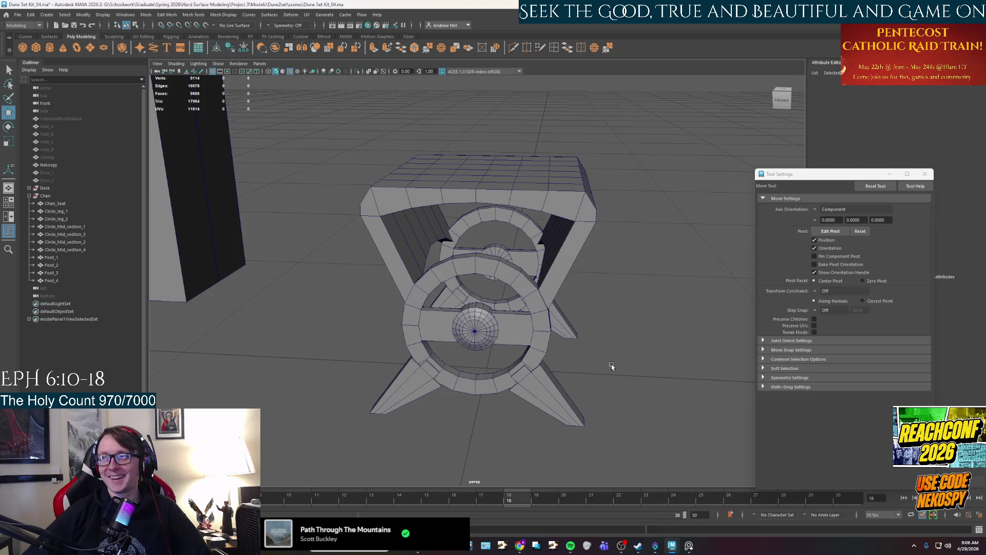
pyautogui.keyDown('alt'); pyautogui.moveTo(486, 359); pyautogui.dragTo(497, 358); pyautogui.keyUp('alt')
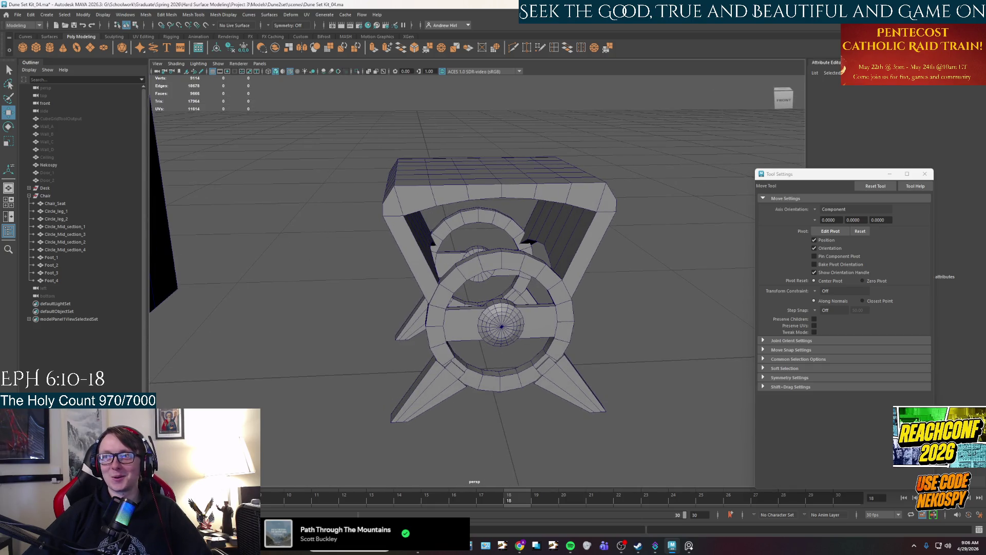
pyautogui.keyDown('alt'); pyautogui.moveTo(497, 358); pyautogui.dragTo(534, 352); pyautogui.keyUp('alt')
# Zoom and frame the reference photo, hiding the model briefly to compare it with the chair
pyautogui.click(688, 543)
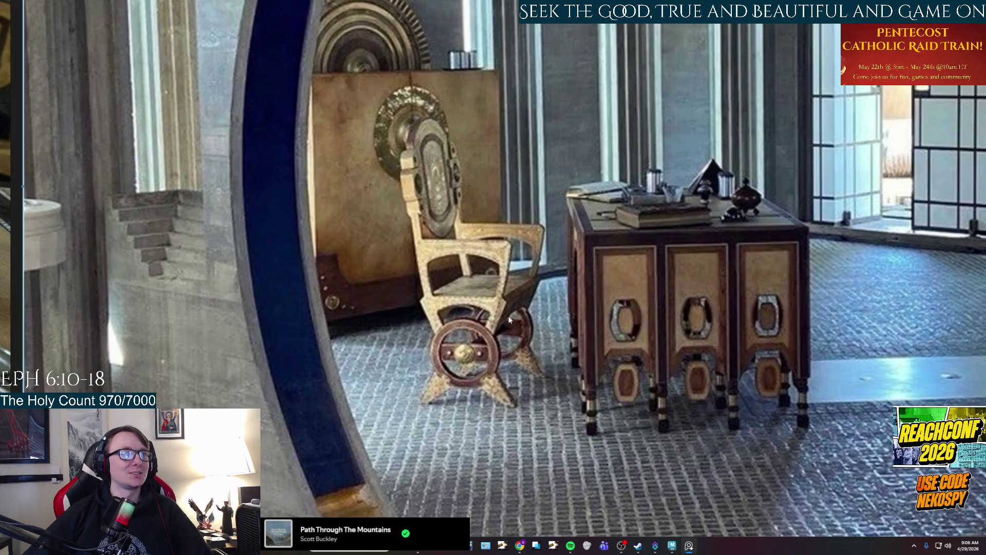
pyautogui.scroll(2, 509, 319)
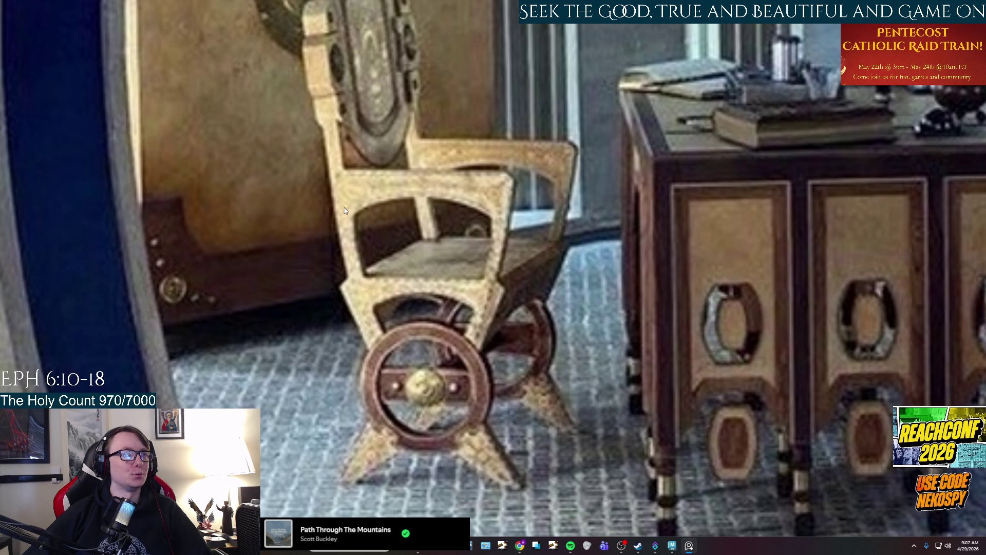
pyautogui.scroll(-6, 442, 224)
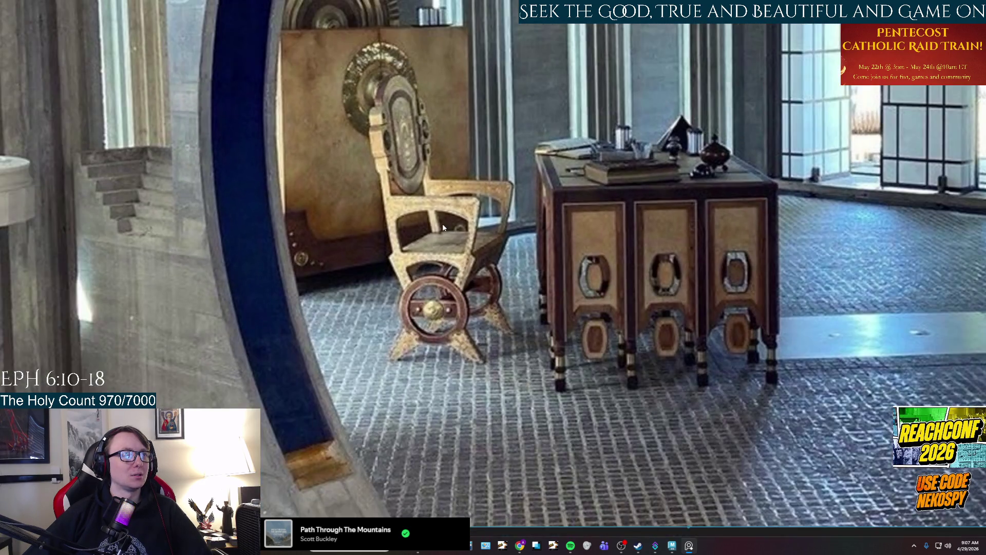
pyautogui.scroll(6, 568, 303)
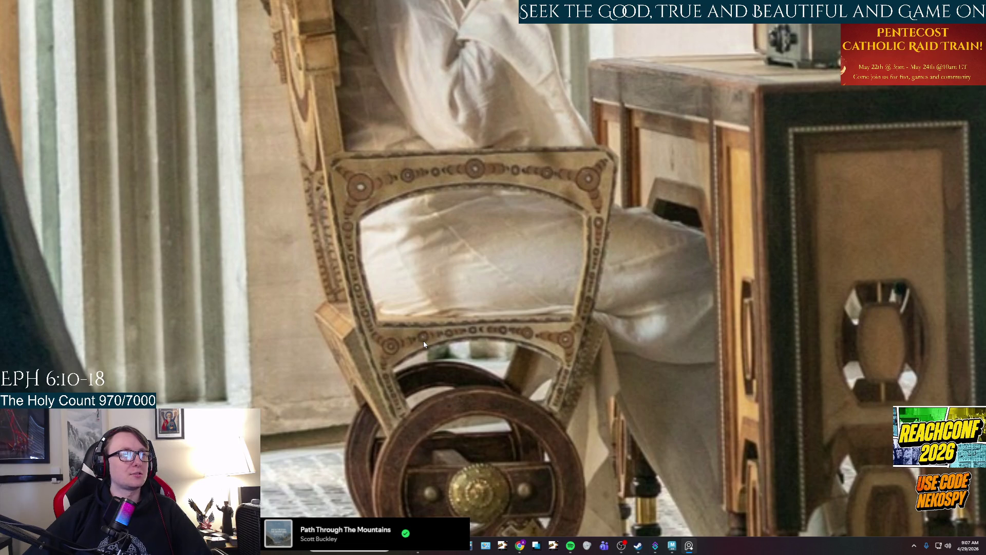
pyautogui.scroll(-1, 424, 340)
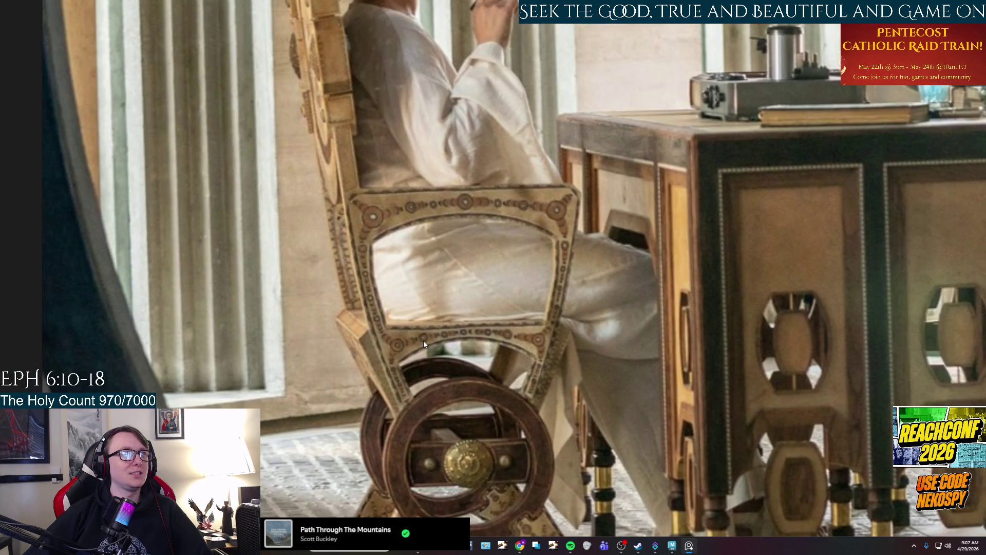
pyautogui.scroll(-2, 423, 341)
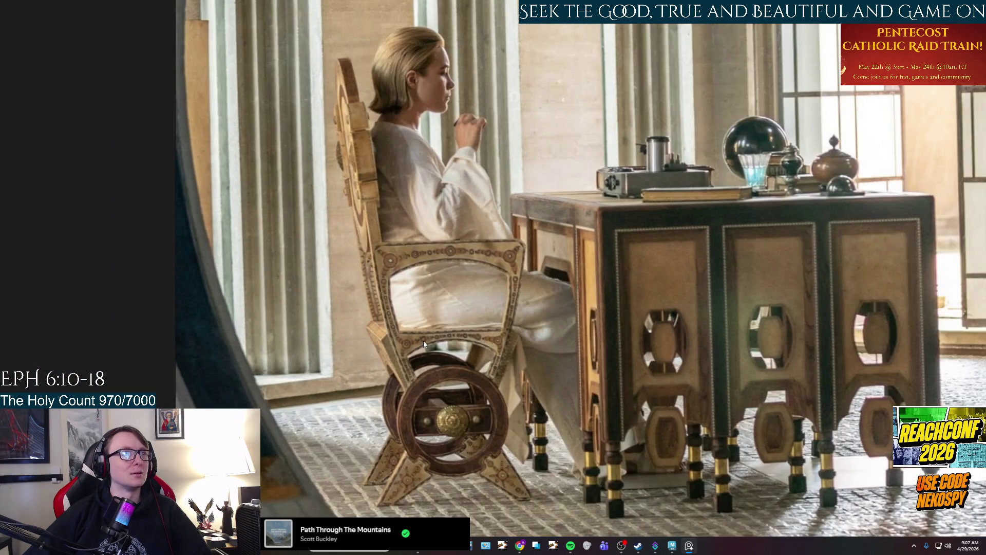
pyautogui.moveTo(692, 545)
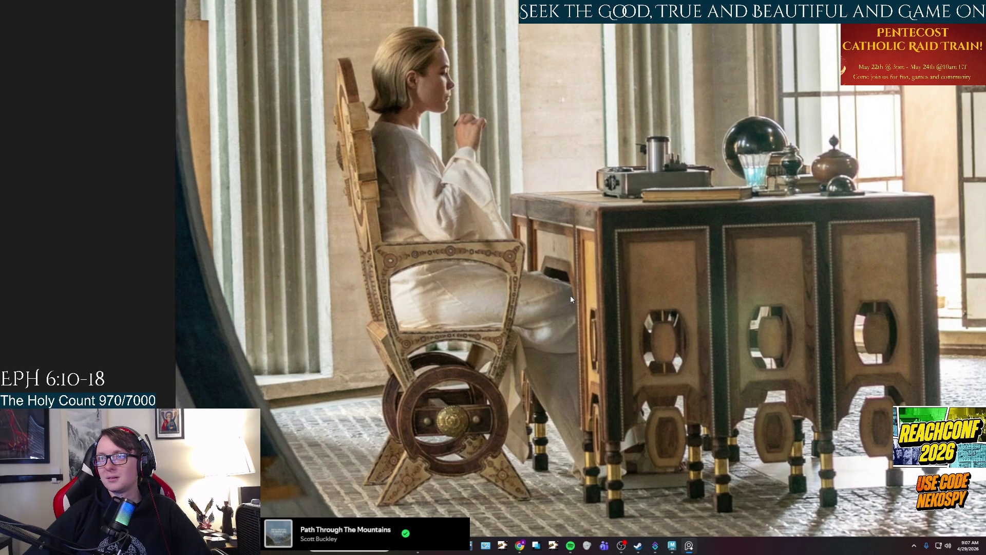
pyautogui.scroll(-3, 570, 295)
pyautogui.scroll(4, 570, 295)
pyautogui.moveTo(629, 335); pyautogui.dragTo(569, 255, button='middle')
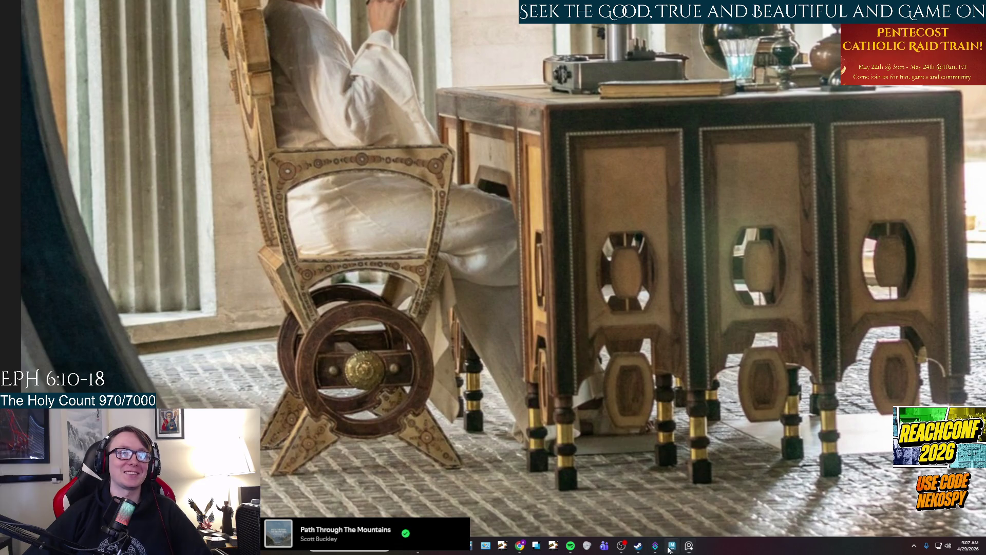
pyautogui.click(672, 545)
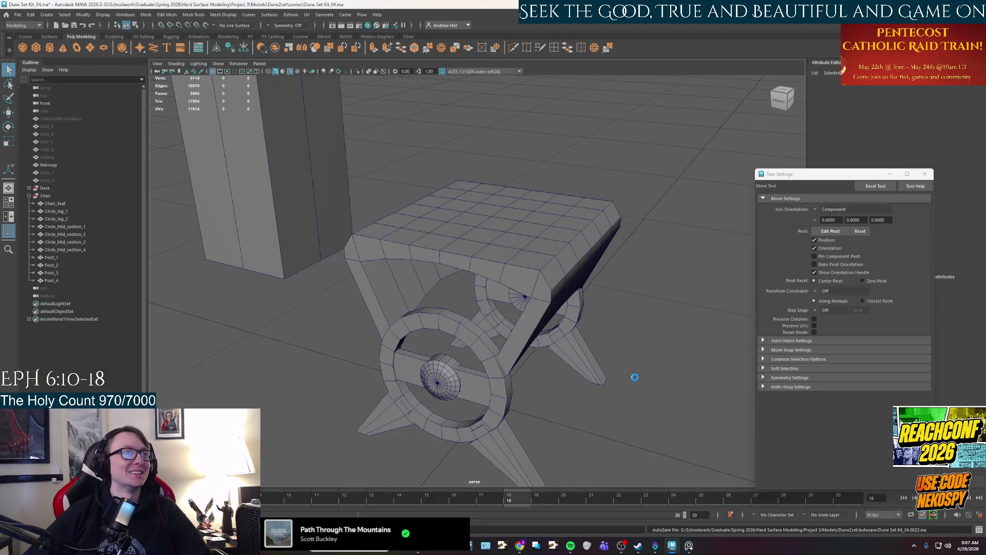
pyautogui.click(671, 545)
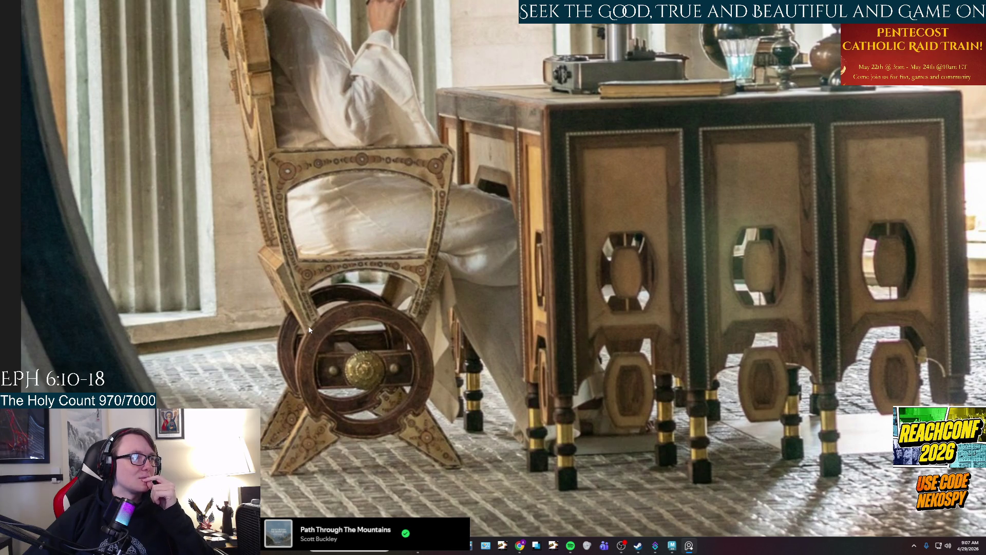
pyautogui.click(672, 545)
# In face mode, select the seat's side faces running along one side up to its right corner
pyautogui.keyDown('alt'); pyautogui.moveTo(422, 312); pyautogui.dragTo(481, 308); pyautogui.keyUp('alt')
pyautogui.click(519, 280)
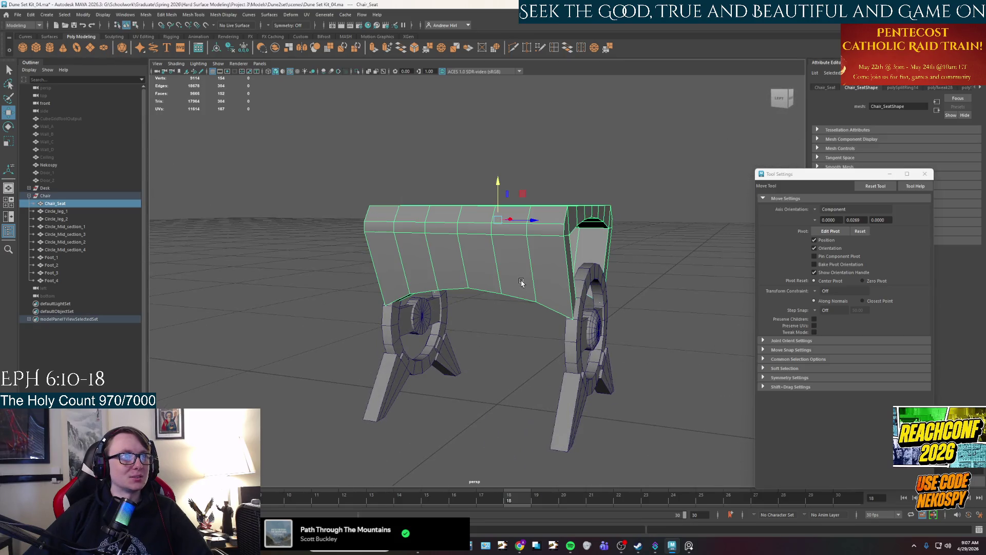
pyautogui.keyDown('alt'); pyautogui.moveTo(568, 232); pyautogui.dragTo(548, 228); pyautogui.keyUp('alt')
pyautogui.moveTo(548, 228); pyautogui.dragTo(542, 277, button='right')
pyautogui.press('q')
pyautogui.click(542, 277)
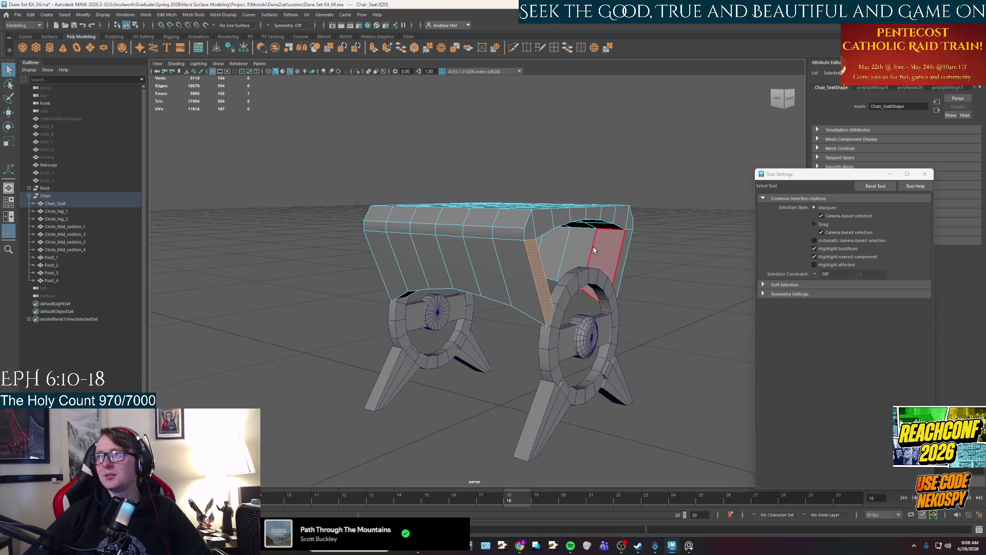
pyautogui.keyDown('shift'); pyautogui.click(559, 218); pyautogui.keyUp('shift')
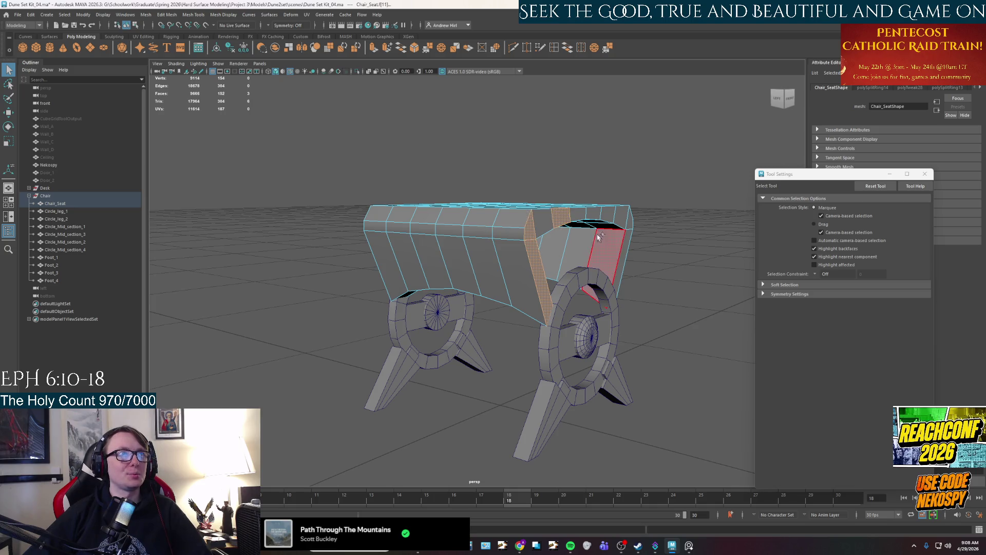
pyautogui.keyDown('shift'); pyautogui.click(552, 224); pyautogui.keyUp('shift')
pyautogui.keyDown('shift'); pyautogui.click(581, 216); pyautogui.keyUp('shift')
pyautogui.keyDown('shift'); pyautogui.click(598, 216); pyautogui.keyUp('shift')
pyautogui.keyDown('shift'); pyautogui.click(613, 216); pyautogui.keyUp('shift')
pyautogui.keyDown('shift'); pyautogui.click(629, 224); pyautogui.keyUp('shift')
pyautogui.keyDown('shift'); pyautogui.click(629, 222); pyautogui.keyUp('shift')
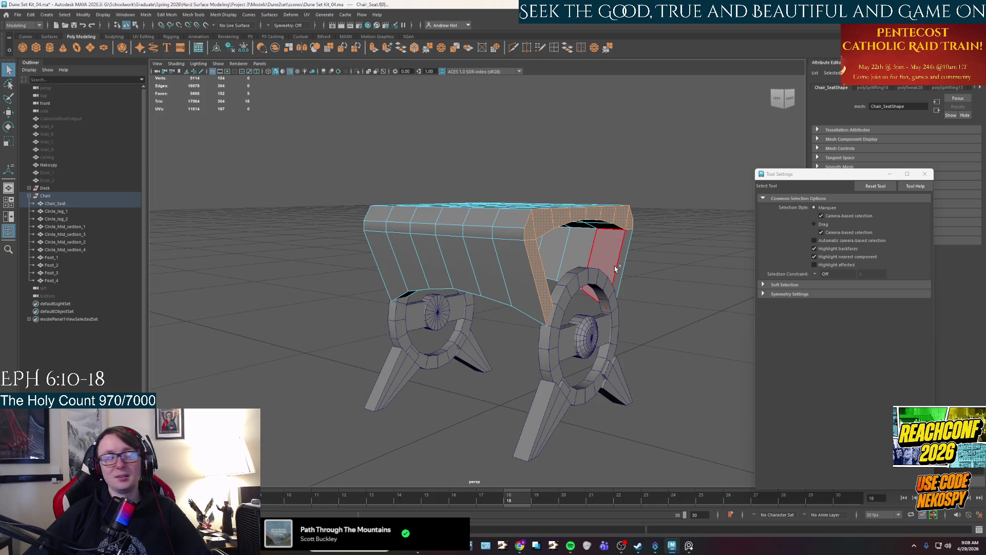
pyautogui.keyDown('shift'); pyautogui.click(605, 256); pyautogui.keyUp('shift')
# Add the faces along the seat's other side and front-left side to the selection
pyautogui.keyDown('alt'); pyautogui.moveTo(605, 260); pyautogui.dragTo(493, 267); pyautogui.keyUp('alt')
pyautogui.keyDown('shift'); pyautogui.click(493, 267); pyautogui.keyUp('shift')
pyautogui.keyDown('shift'); pyautogui.click(493, 214); pyautogui.keyUp('shift')
pyautogui.keyDown('shift'); pyautogui.click(348, 220); pyautogui.keyUp('shift')
pyautogui.keyDown('shift'); pyautogui.doubleClick(349, 257); pyautogui.keyUp('shift')
pyautogui.keyDown('alt'); pyautogui.moveTo(349, 256); pyautogui.dragTo(358, 303); pyautogui.keyUp('alt')
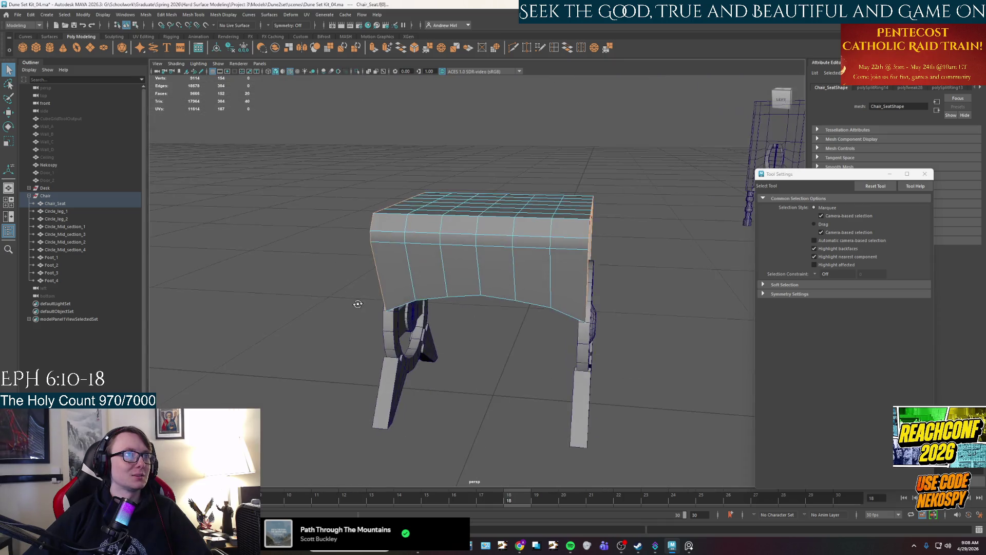
pyautogui.press('r')
pyautogui.keyDown('alt'); pyautogui.moveTo(495, 275); pyautogui.dragTo(504, 295); pyautogui.keyUp('alt')
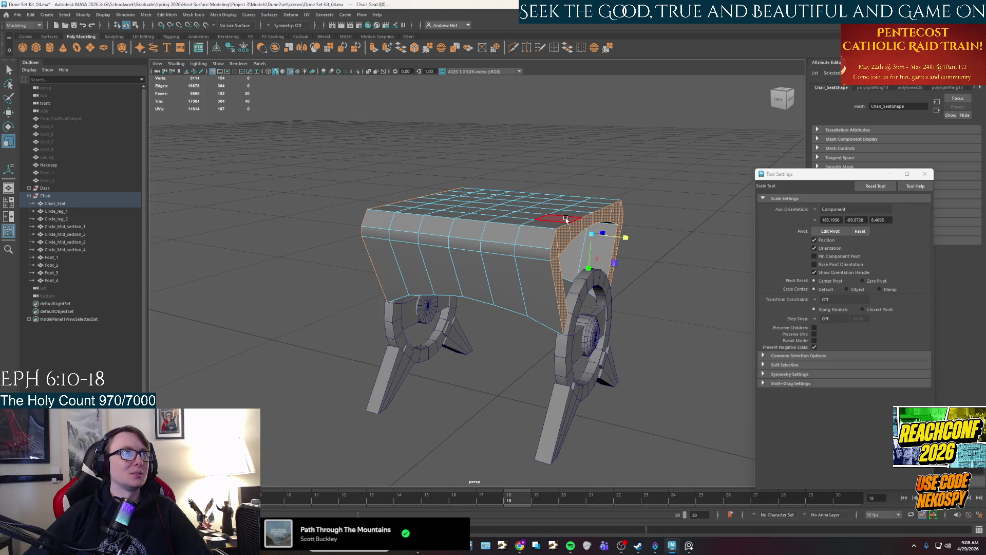
# Set scale axis orientation to World and scale the seat's side faces inward, flattening a stray face
pyautogui.click(842, 209)
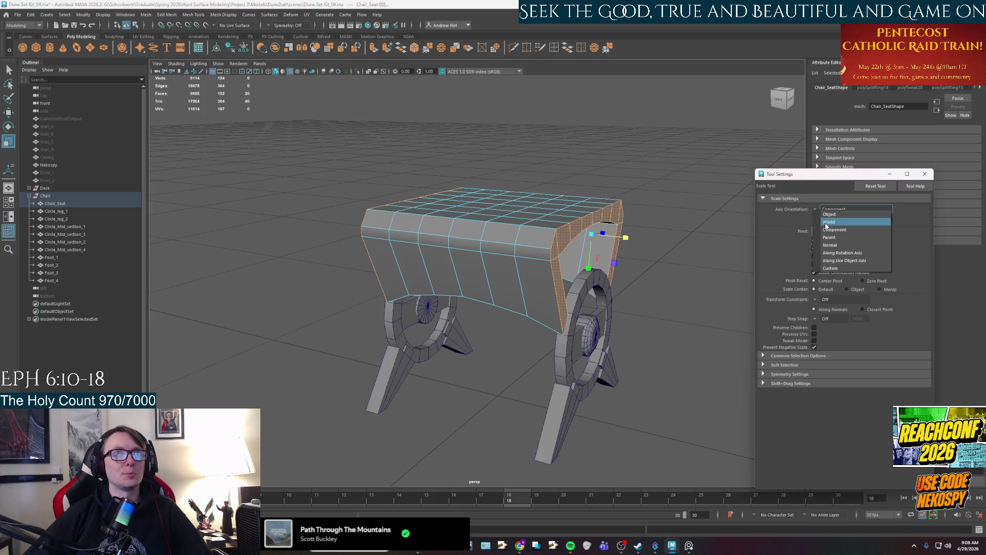
pyautogui.click(829, 216)
pyautogui.moveTo(530, 256); pyautogui.dragTo(522, 262)
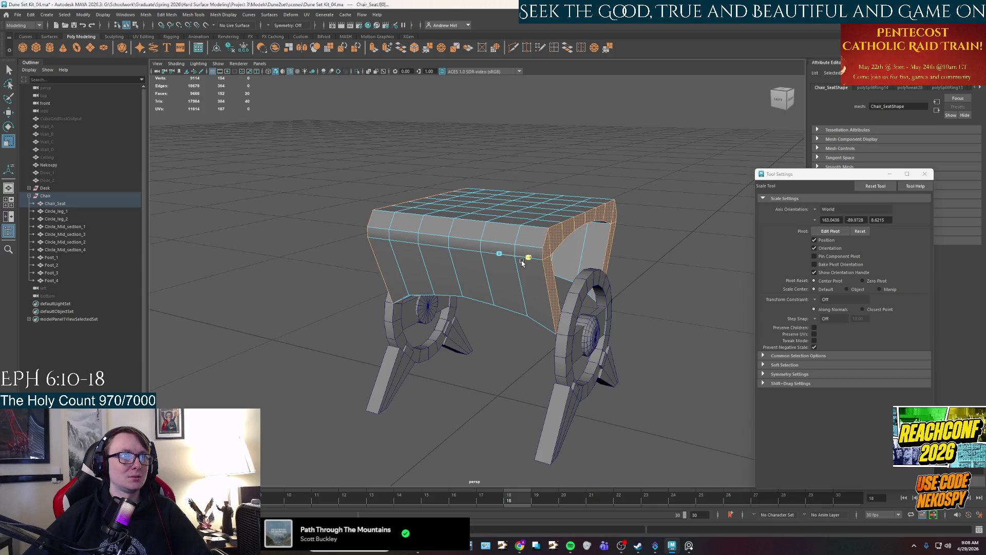
pyautogui.scroll(6, 570, 271)
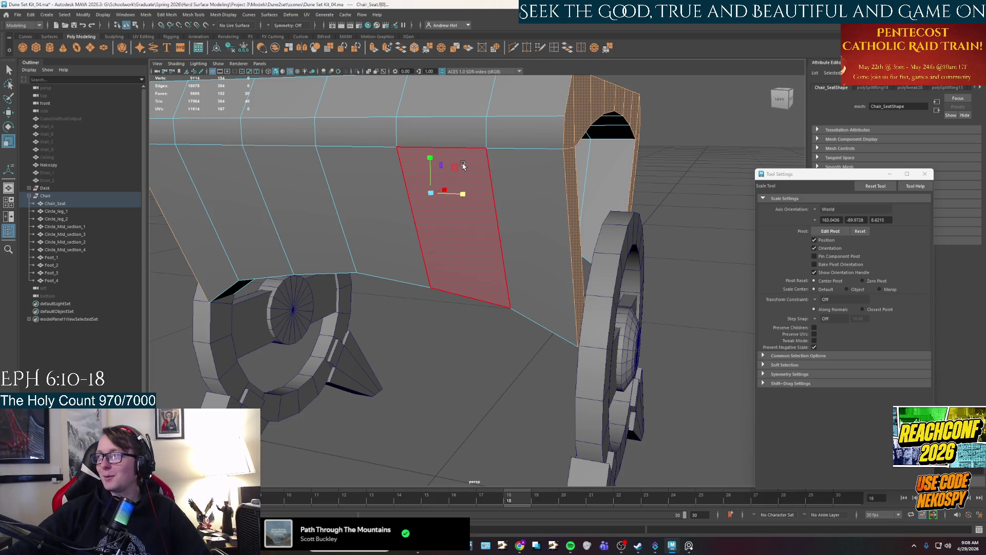
pyautogui.moveTo(459, 154)
pyautogui.mouseDown()
pyautogui.moveTo(452, 146)
pyautogui.moveTo(464, 196)
pyautogui.mouseUp()
pyautogui.scroll(-5, 503, 318)
# Orbit to a front view to check the tapered seat, briefly selecting Foot_4 then clearing it
pyautogui.moveTo(521, 387)
pyautogui.keyDown('alt'); pyautogui.mouseDown()
pyautogui.moveTo(431, 368)
pyautogui.moveTo(493, 309)
pyautogui.moveTo(517, 264)
pyautogui.mouseUp(); pyautogui.keyUp('alt')
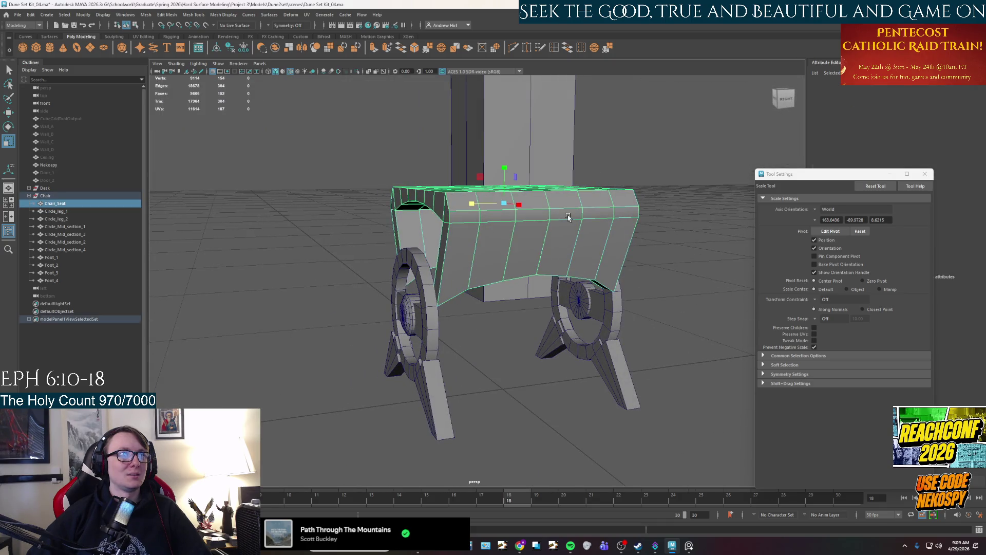
pyautogui.click(552, 341)
pyautogui.click(502, 382)
pyautogui.moveTo(502, 382)
pyautogui.keyDown('alt'); pyautogui.mouseDown()
pyautogui.moveTo(513, 398)
pyautogui.moveTo(540, 388)
pyautogui.moveTo(558, 411)
pyautogui.mouseUp(); pyautogui.keyUp('alt')
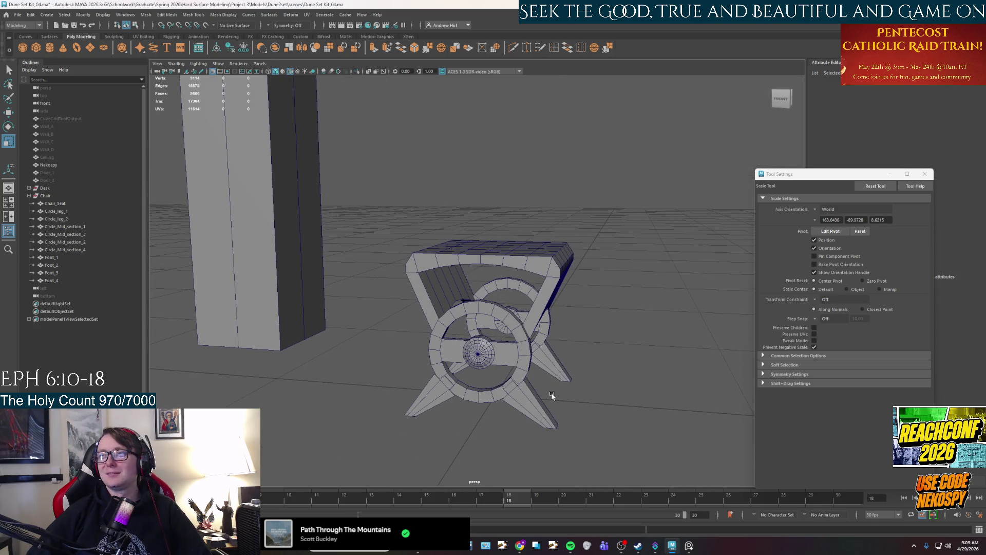
pyautogui.scroll(5, 536, 362)
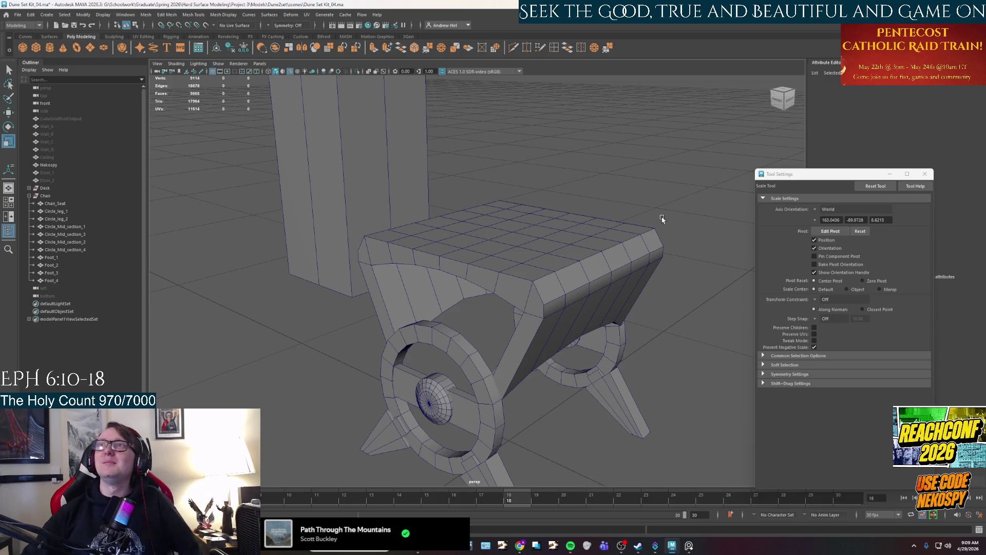
pyautogui.scroll(3, 471, 319)
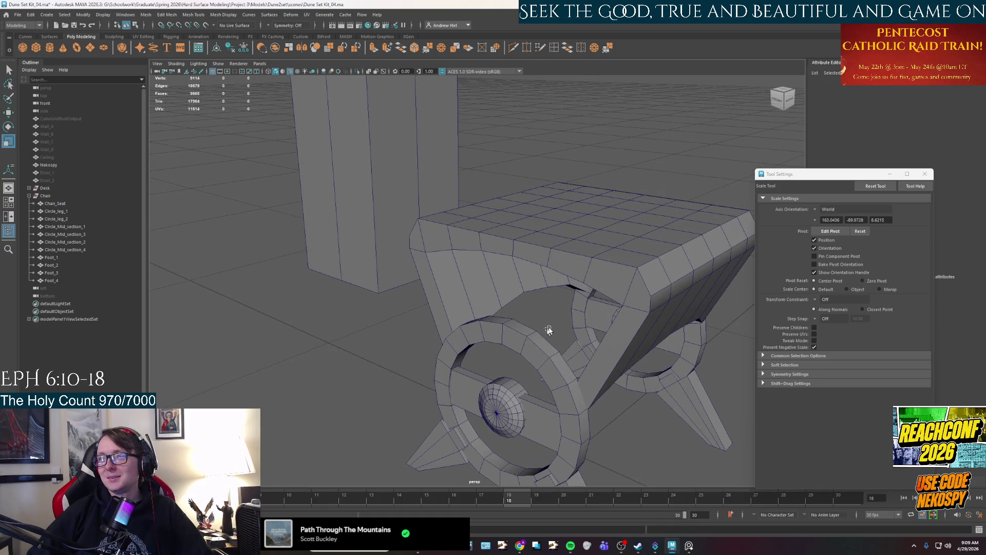
pyautogui.keyDown('alt'); pyautogui.moveTo(548, 330); pyautogui.dragTo(556, 324); pyautogui.keyUp('alt')
pyautogui.moveTo(558, 318)
pyautogui.keyDown('alt'); pyautogui.mouseDown()
pyautogui.moveTo(564, 287)
pyautogui.moveTo(534, 309)
pyautogui.moveTo(519, 305)
pyautogui.moveTo(568, 337)
pyautogui.moveTo(502, 337)
pyautogui.moveTo(594, 308)
pyautogui.moveTo(602, 317)
pyautogui.moveTo(568, 319)
pyautogui.moveTo(590, 365)
pyautogui.moveTo(569, 308)
pyautogui.mouseUp(); pyautogui.keyUp('alt')
pyautogui.moveTo(569, 307); pyautogui.dragTo(571, 332, button='right')
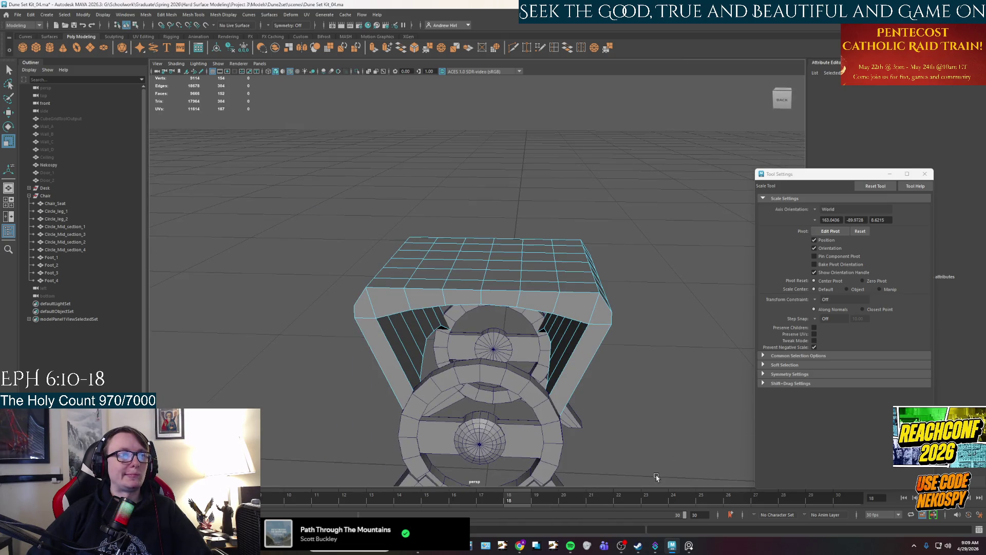
pyautogui.keyDown('alt'); pyautogui.moveTo(646, 436); pyautogui.dragTo(618, 405); pyautogui.keyUp('alt')
pyautogui.click(537, 302)
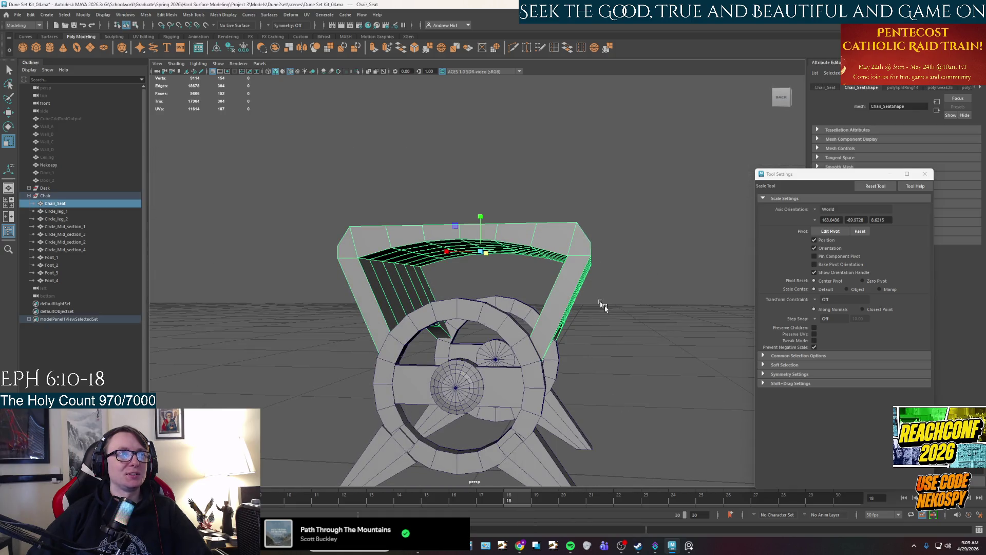
pyautogui.click(678, 364)
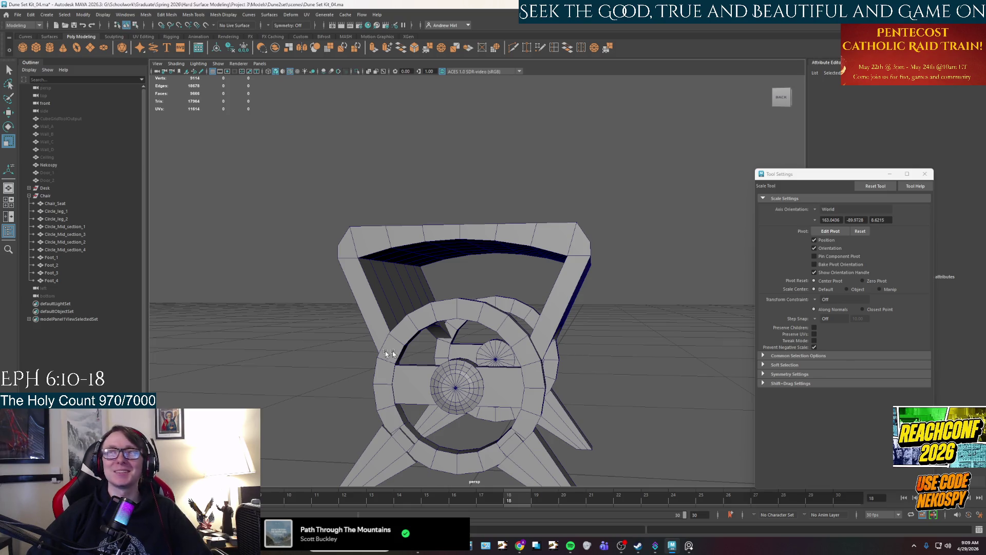
pyautogui.moveTo(392, 353)
pyautogui.keyDown('alt'); pyautogui.mouseDown()
pyautogui.moveTo(535, 345)
pyautogui.moveTo(418, 340)
pyautogui.moveTo(441, 280)
pyautogui.mouseUp(); pyautogui.keyUp('alt')
pyautogui.moveTo(442, 280); pyautogui.dragTo(447, 289, button='right')
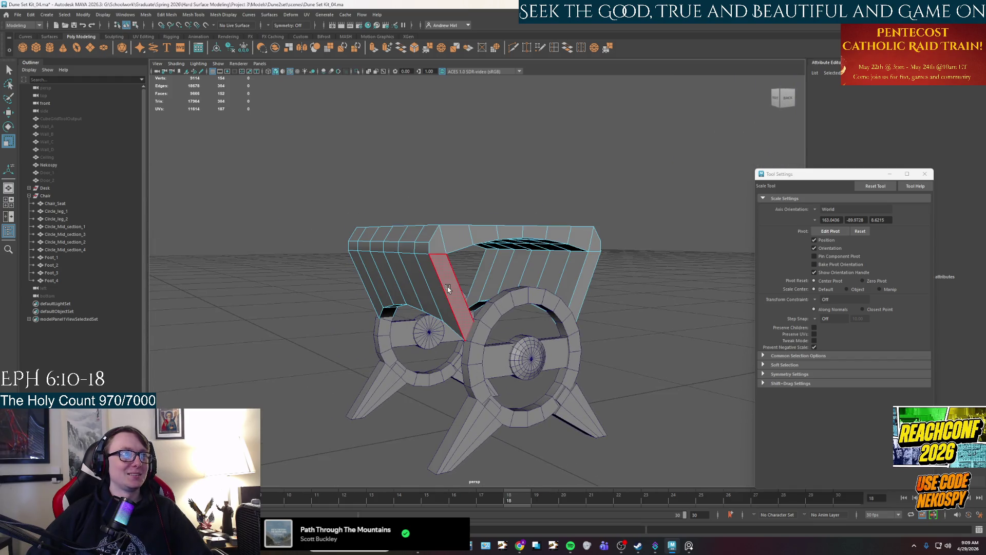
# Try face-loop selections on the seat, then settle on the single long side strip face
pyautogui.click(448, 289)
pyautogui.keyDown('shift'); pyautogui.doubleClick(597, 246); pyautogui.keyUp('shift')
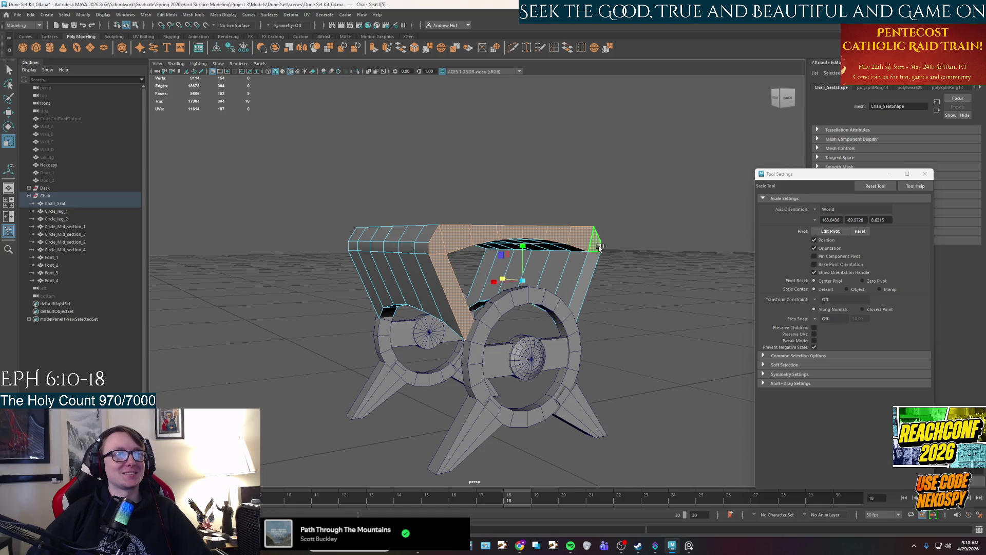
pyautogui.keyDown('shift'); pyautogui.click(594, 287); pyautogui.keyUp('shift')
pyautogui.keyDown('alt'); pyautogui.moveTo(612, 320); pyautogui.dragTo(612, 331); pyautogui.keyUp('alt')
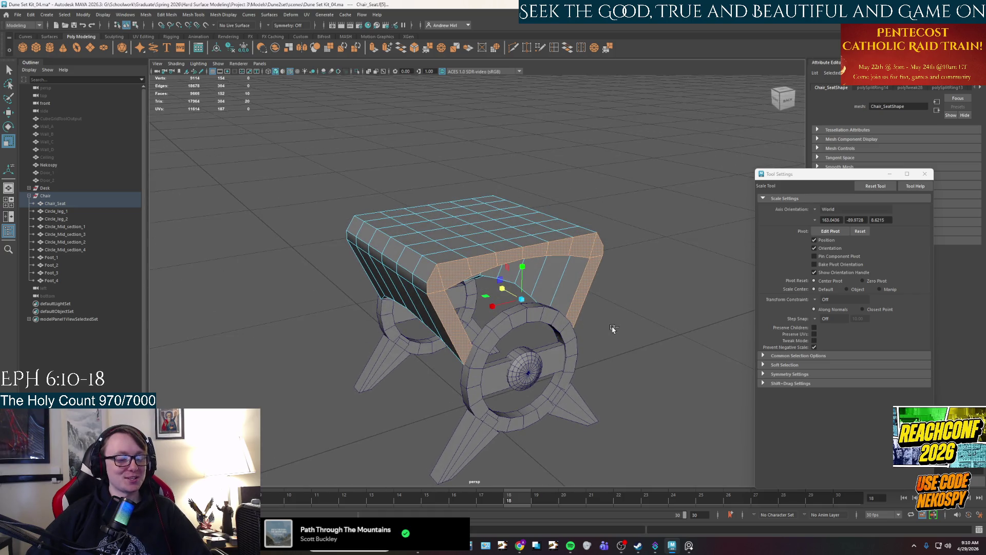
pyautogui.click(611, 306)
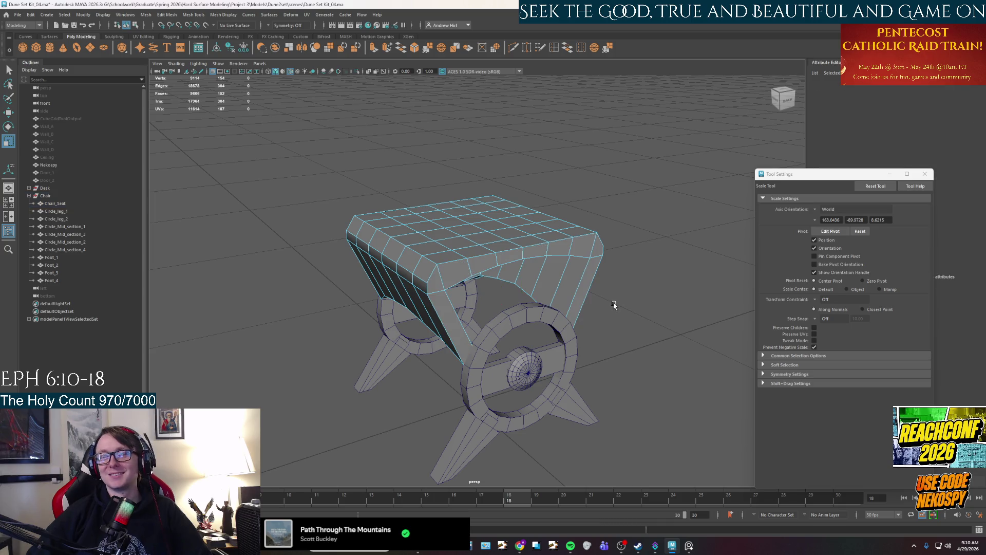
pyautogui.click(437, 284)
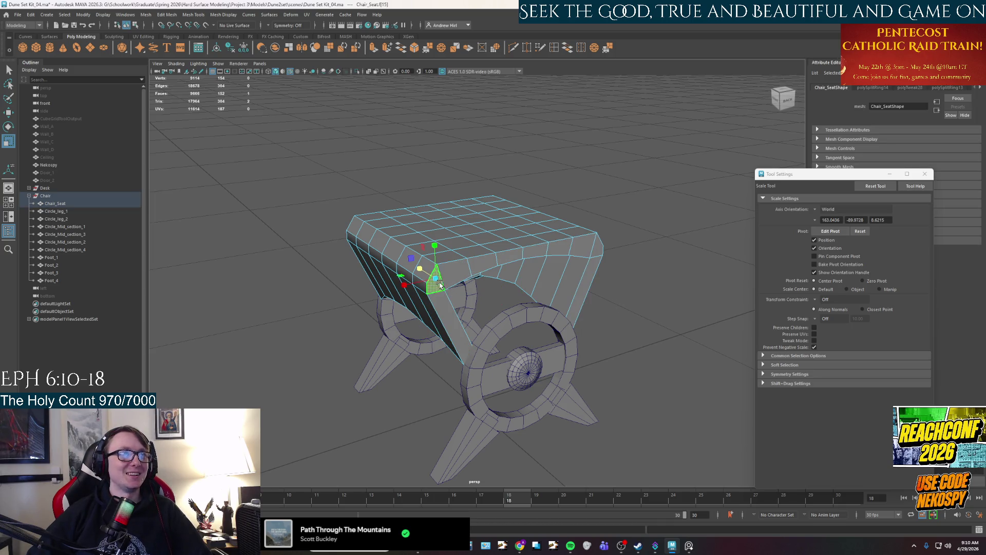
pyautogui.click(454, 325)
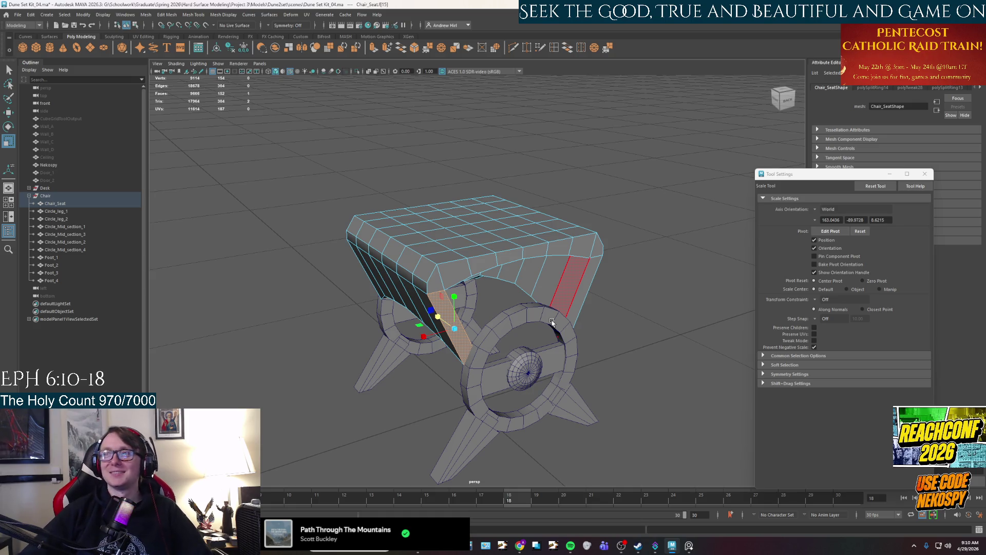
# Inspect the seat frame's face loop from several angles, then clear the selection
pyautogui.keyDown('alt'); pyautogui.moveTo(682, 409); pyautogui.dragTo(606, 368); pyautogui.keyUp('alt')
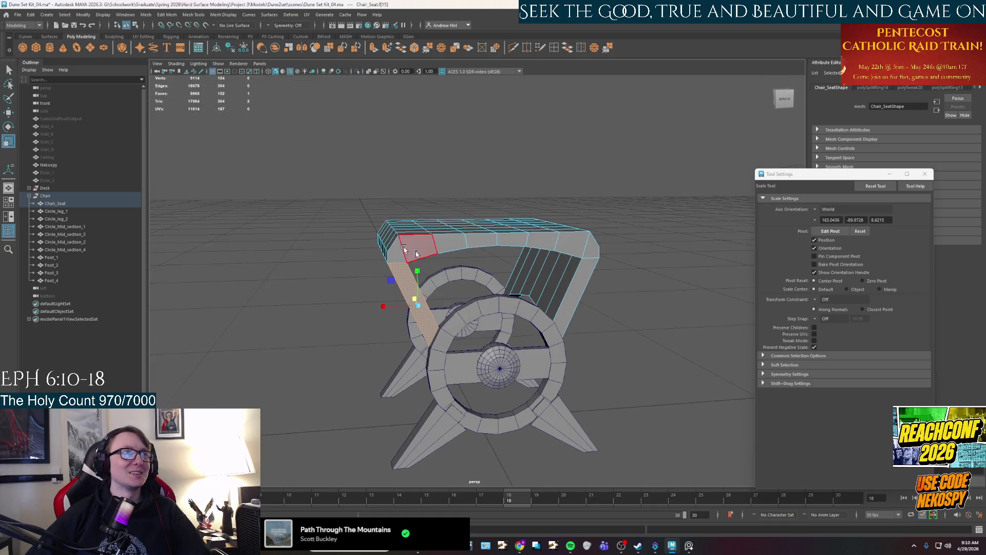
pyautogui.keyDown('shift'); pyautogui.doubleClick(585, 284); pyautogui.keyUp('shift')
pyautogui.moveTo(571, 383)
pyautogui.keyDown('alt'); pyautogui.mouseDown()
pyautogui.moveTo(511, 391)
pyautogui.moveTo(524, 375)
pyautogui.moveTo(513, 359)
pyautogui.moveTo(574, 383)
pyautogui.moveTo(585, 400)
pyautogui.moveTo(575, 394)
pyautogui.mouseUp(); pyautogui.keyUp('alt')
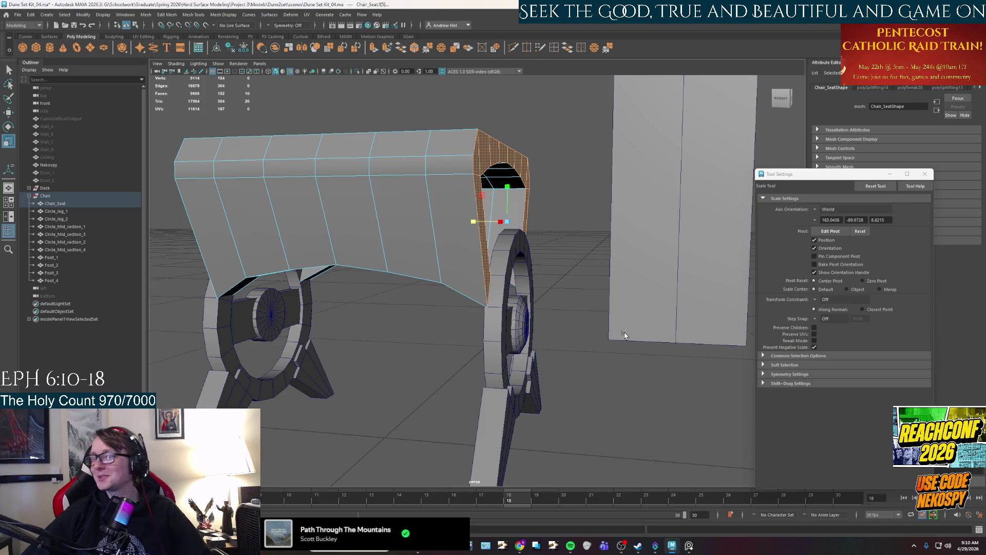
pyautogui.keyDown('alt'); pyautogui.moveTo(451, 318); pyautogui.dragTo(453, 337); pyautogui.keyUp('alt')
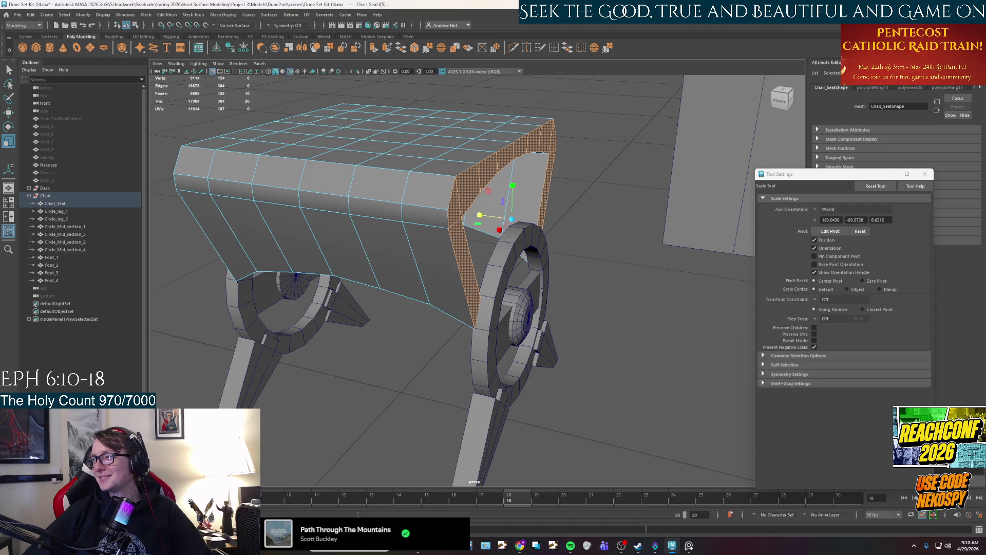
pyautogui.keyDown('alt'); pyautogui.moveTo(643, 286); pyautogui.dragTo(611, 287); pyautogui.keyUp('alt')
pyautogui.keyDown('alt'); pyautogui.moveTo(490, 280); pyautogui.dragTo(491, 313, button='right'); pyautogui.keyUp('alt')
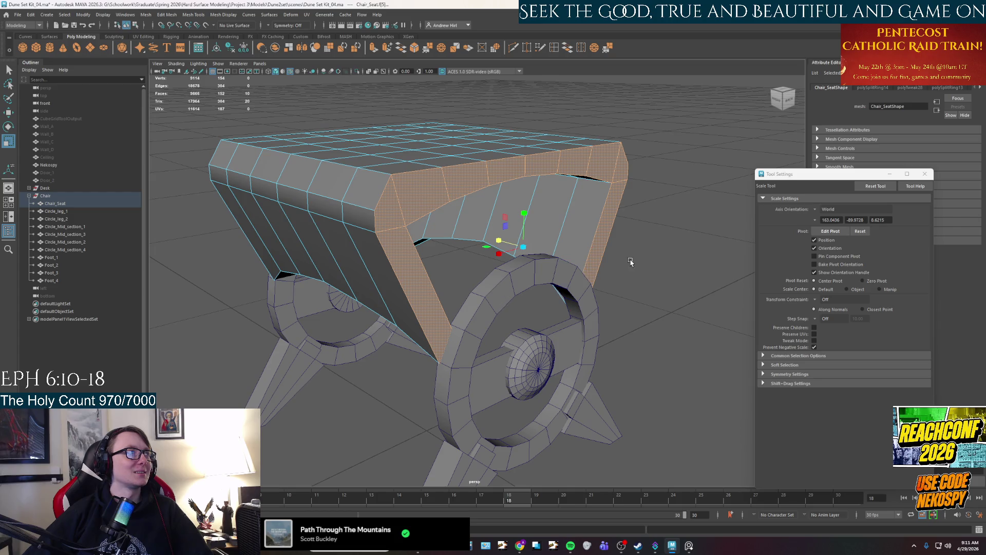
pyautogui.click(686, 248)
# Select Chair_Seat as an object, frame it, and Shift-drag a duplicate to the left
pyautogui.moveTo(407, 198); pyautogui.dragTo(433, 189, button='right')
pyautogui.press('f')
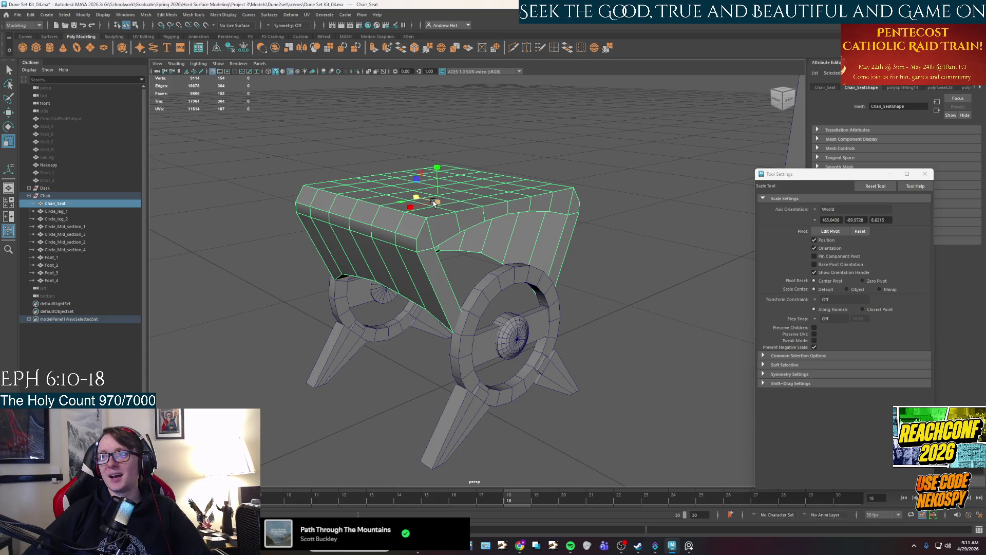
pyautogui.keyDown('alt'); pyautogui.moveTo(429, 224); pyautogui.dragTo(407, 228); pyautogui.keyUp('alt')
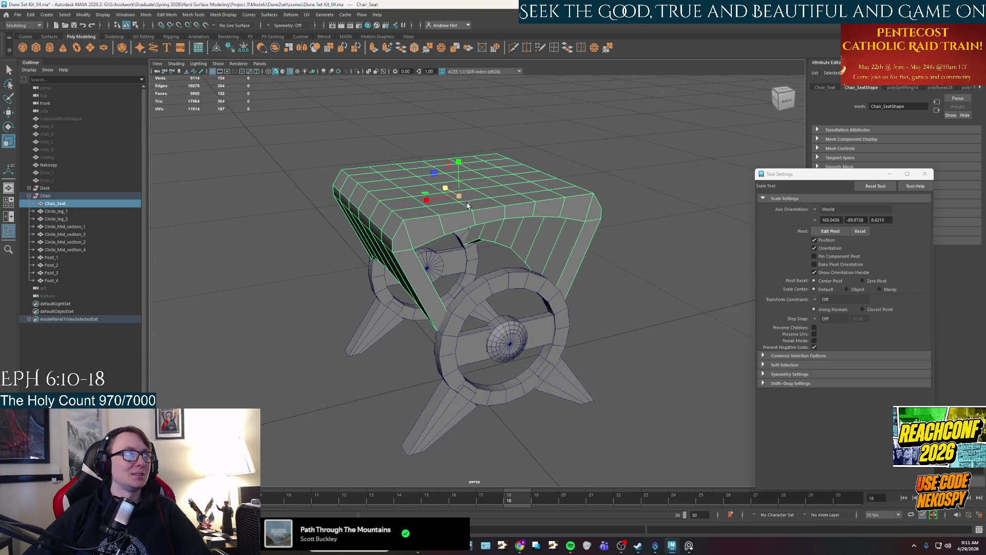
pyautogui.press('w')
pyautogui.keyDown('shift'); pyautogui.moveTo(420, 201); pyautogui.dragTo(339, 206); pyautogui.keyUp('shift')
# Orbit under the seat copy Chair_Seat1 and test face selections along its strips
pyautogui.scroll(2, 447, 208)
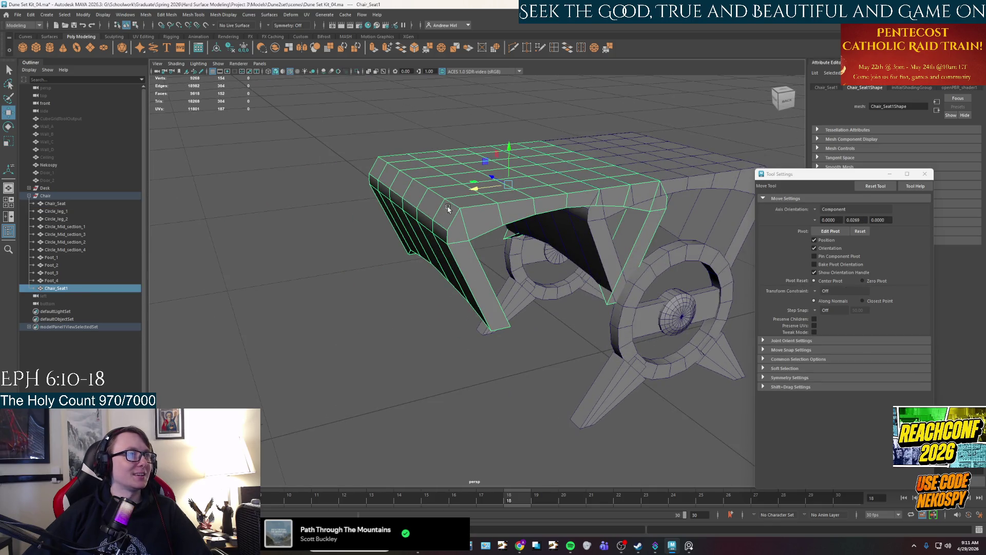
pyautogui.moveTo(469, 193); pyautogui.dragTo(442, 207)
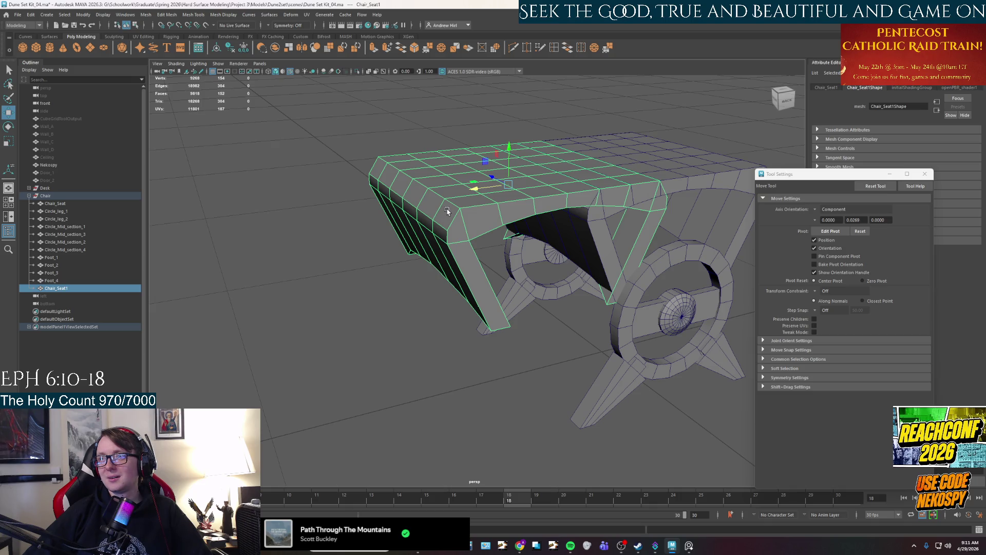
pyautogui.keyDown('alt'); pyautogui.moveTo(472, 189); pyautogui.dragTo(388, 295); pyautogui.keyUp('alt')
pyautogui.keyDown('alt'); pyautogui.moveTo(419, 343); pyautogui.dragTo(394, 240); pyautogui.keyUp('alt')
pyautogui.moveTo(394, 239); pyautogui.dragTo(395, 280, button='right')
pyautogui.press('q')
pyautogui.click(390, 252)
pyautogui.moveTo(353, 163)
pyautogui.keyDown('shift'); pyautogui.mouseDown()
pyautogui.moveTo(440, 152)
pyautogui.moveTo(524, 165)
pyautogui.mouseUp(); pyautogui.keyUp('shift')
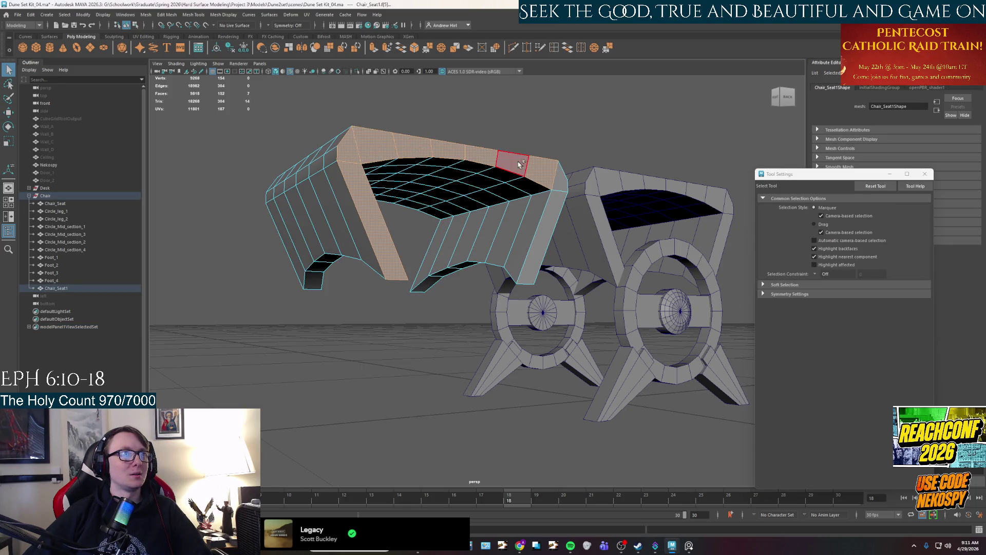
pyautogui.click(452, 289)
# Select all faces of Chair_Seat1, deselect the top strip loop and corner face, and delete the rest
pyautogui.doubleClick(344, 239)
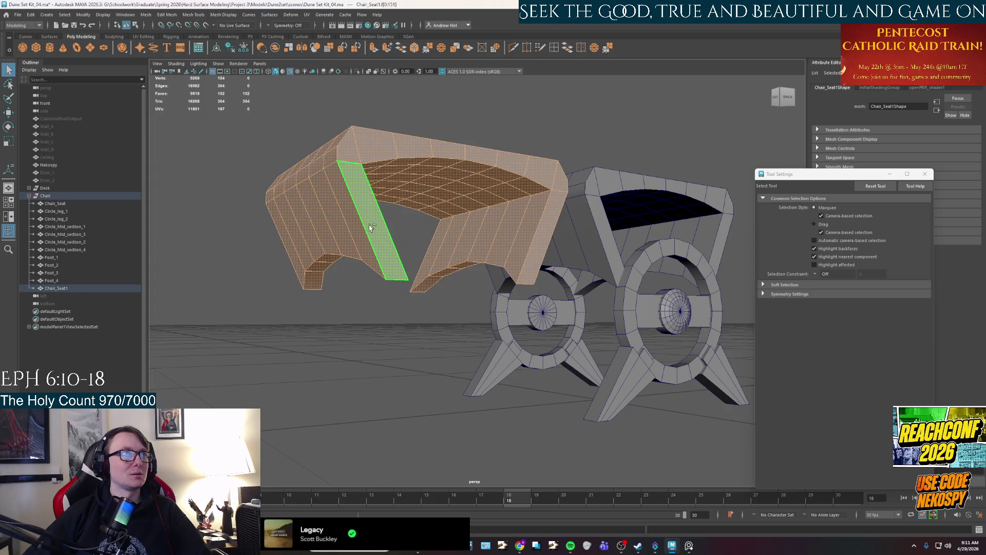
pyautogui.click(369, 234)
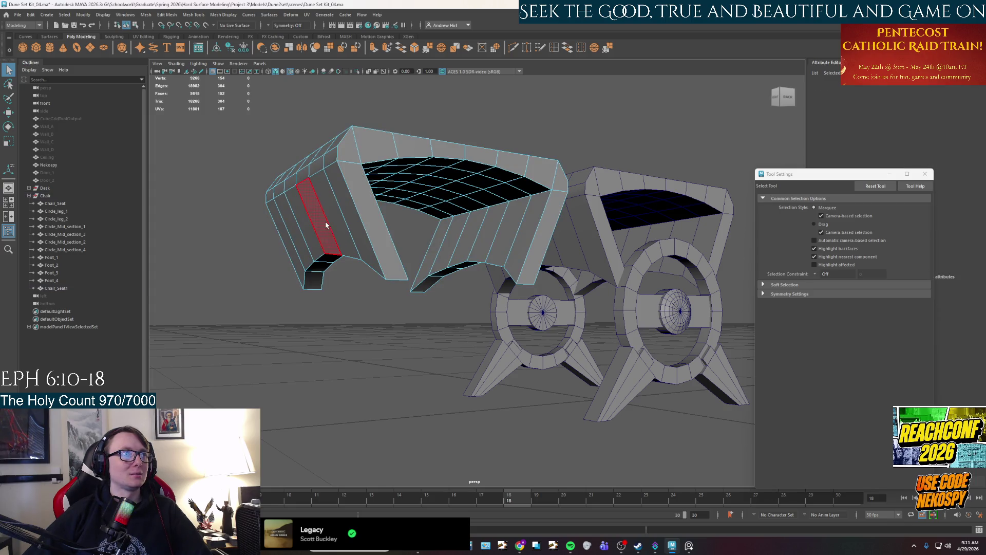
pyautogui.doubleClick(332, 216)
pyautogui.keyDown('ctrl'); pyautogui.click(402, 249); pyautogui.keyUp('ctrl')
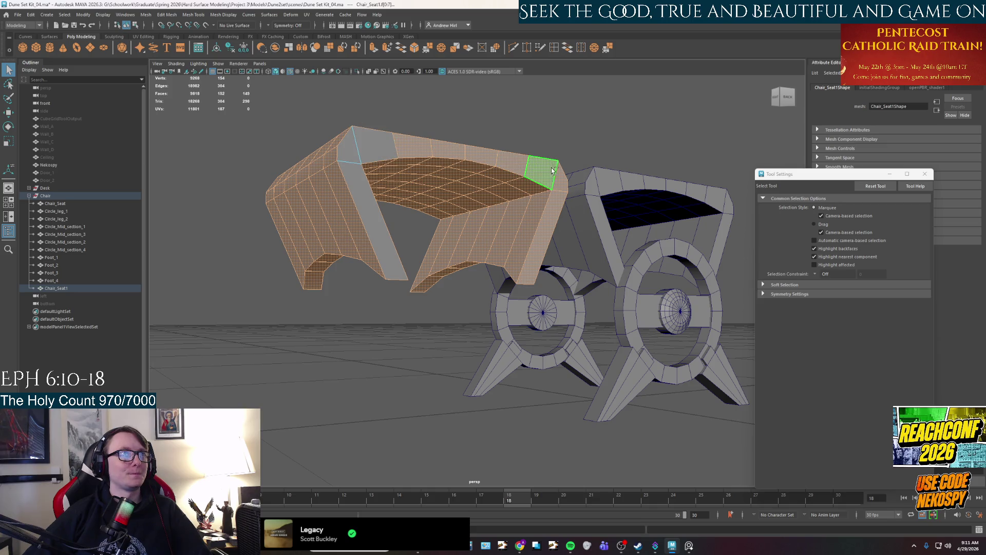
pyautogui.keyDown('ctrl'); pyautogui.doubleClick(560, 181); pyautogui.keyUp('ctrl')
pyautogui.keyDown('ctrl'); pyautogui.click(560, 180); pyautogui.keyUp('ctrl')
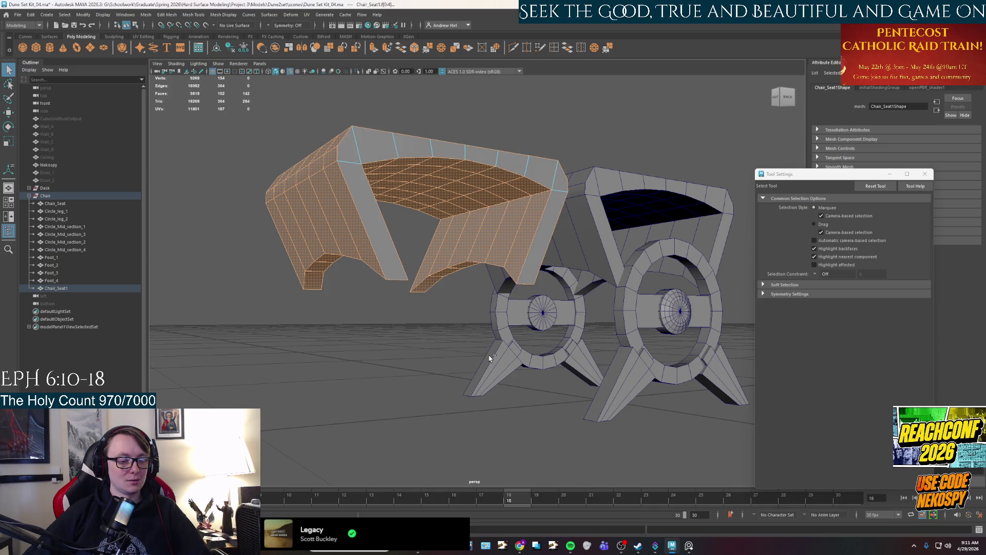
pyautogui.press('Delete')
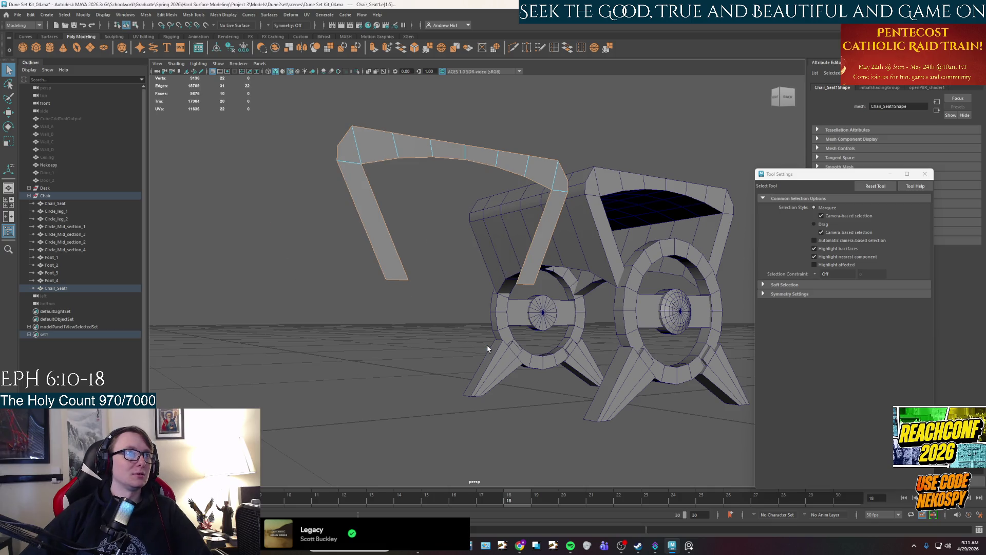
pyautogui.moveTo(405, 296)
pyautogui.keyDown('alt'); pyautogui.mouseDown()
pyautogui.moveTo(466, 331)
pyautogui.moveTo(437, 259)
pyautogui.mouseUp(); pyautogui.keyUp('alt')
# Select the strip's face loop and extrude it with Local Translate Z 2 for thickness
pyautogui.moveTo(437, 259); pyautogui.dragTo(449, 282, button='right')
pyautogui.click(449, 285)
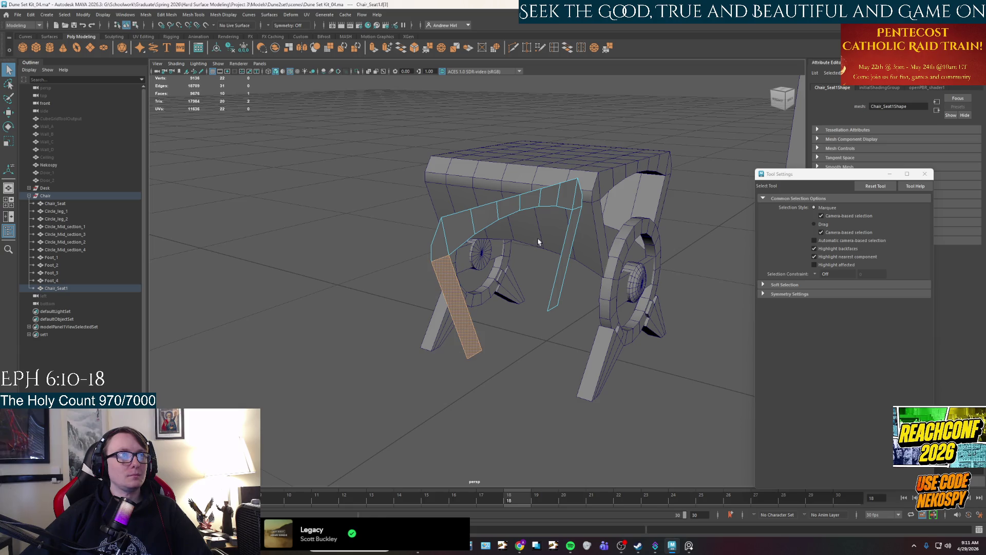
pyautogui.keyDown('shift'); pyautogui.doubleClick(570, 236); pyautogui.keyUp('shift')
pyautogui.moveTo(569, 236)
pyautogui.keyDown('alt'); pyautogui.mouseDown()
pyautogui.moveTo(528, 365)
pyautogui.moveTo(551, 412)
pyautogui.mouseUp(); pyautogui.keyUp('alt')
pyautogui.hotkey('ctrl', 'e')
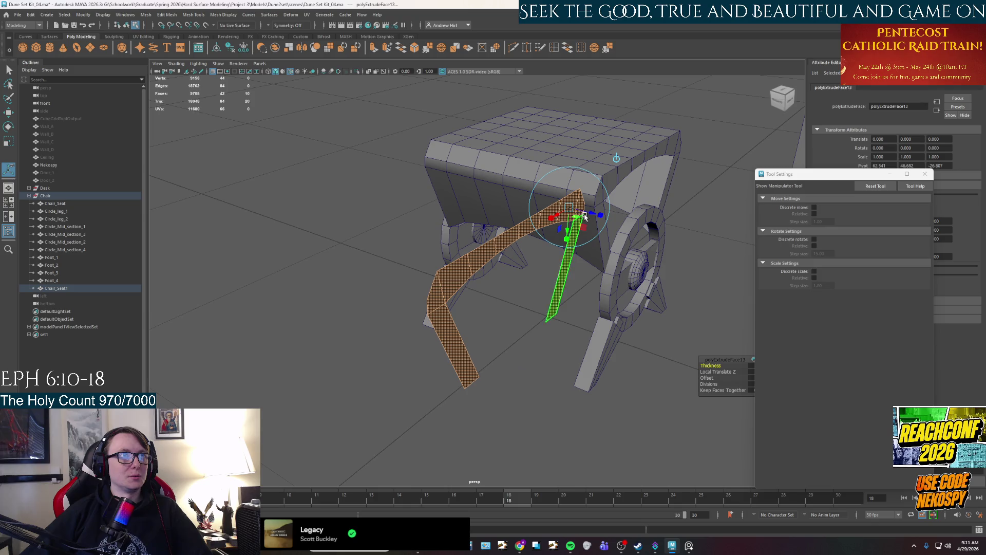
pyautogui.moveTo(587, 215)
pyautogui.mouseDown()
pyautogui.moveTo(541, 372)
pyautogui.moveTo(469, 379)
pyautogui.mouseUp()
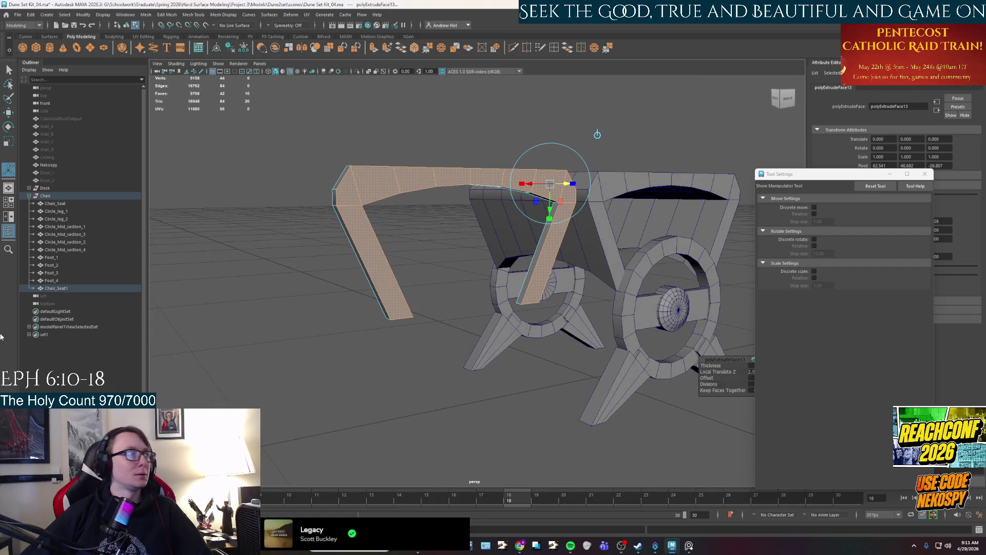
# Rename the strip to Chair_arm_1 in the Outliner
pyautogui.doubleClick(88, 288)
pyautogui.write('c')
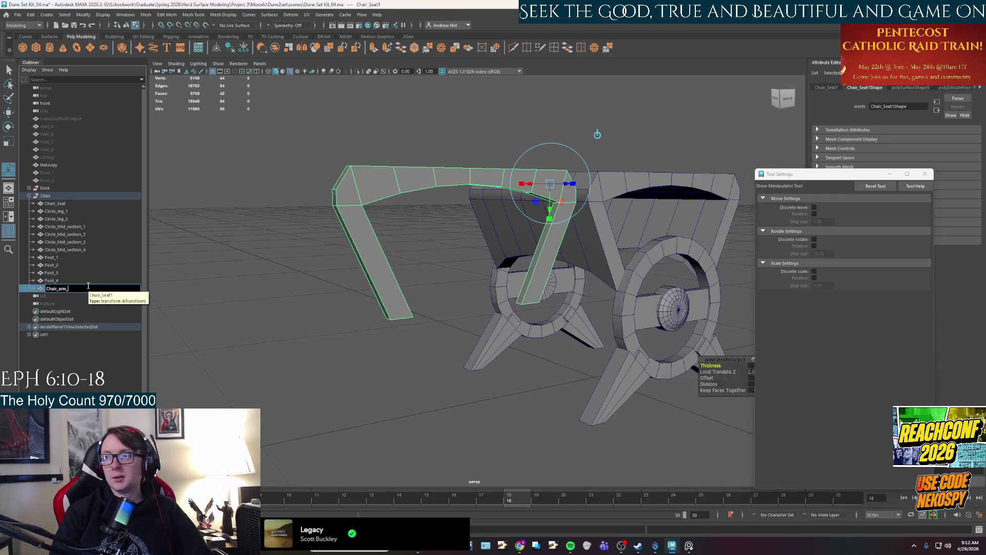
pyautogui.write('1')
pyautogui.press('Return')
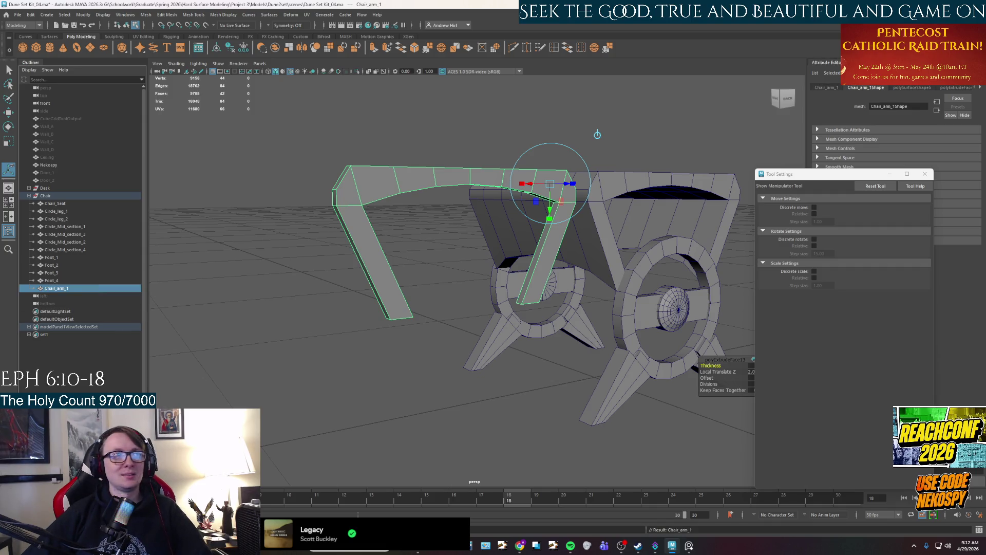
# Select all faces of Chair_arm_1 with the Move tool active to position it
pyautogui.press('F11')
pyautogui.keyDown('alt'); pyautogui.moveTo(383, 354); pyautogui.dragTo(378, 198); pyautogui.keyUp('alt')
pyautogui.hotkey('ctrl', 'F11')
pyautogui.press('w')
pyautogui.moveTo(453, 202)
pyautogui.keyDown('alt'); pyautogui.mouseDown()
pyautogui.moveTo(395, 218)
pyautogui.moveTo(624, 211)
pyautogui.moveTo(578, 247)
pyautogui.moveTo(495, 195)
pyautogui.mouseUp(); pyautogui.keyUp('alt')
# Select edges and a corner face on the arm's top, and accept the AutoSave prompt
pyautogui.doubleClick(494, 194)
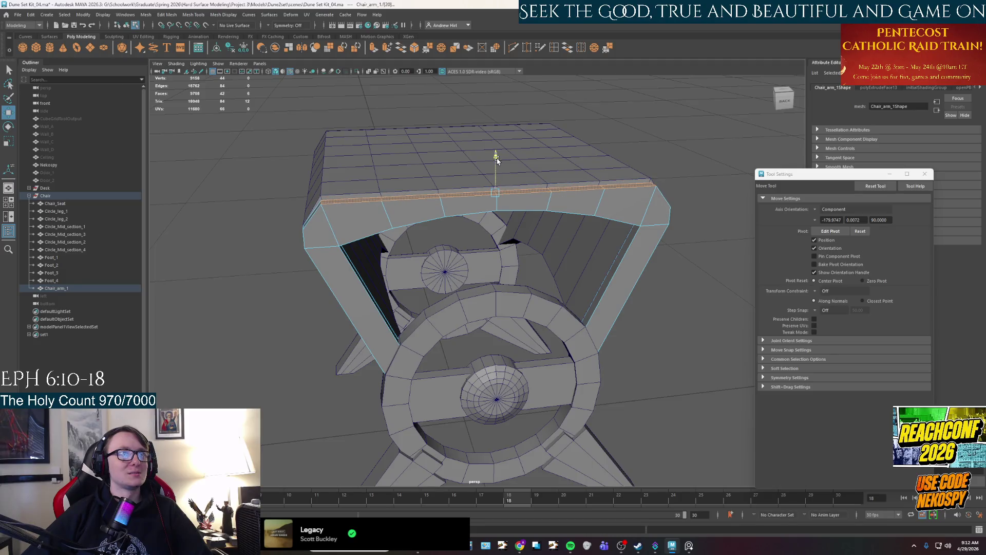
pyautogui.moveTo(496, 161)
pyautogui.keyDown('alt'); pyautogui.mouseDown()
pyautogui.moveTo(544, 170)
pyautogui.moveTo(485, 156)
pyautogui.moveTo(617, 215)
pyautogui.moveTo(636, 201)
pyautogui.moveTo(619, 252)
pyautogui.moveTo(468, 245)
pyautogui.mouseUp(); pyautogui.keyUp('alt')
pyautogui.click(485, 157)
pyautogui.keyDown('shift'); pyautogui.click(625, 248); pyautogui.keyUp('shift')
pyautogui.moveTo(625, 248)
pyautogui.keyDown('alt'); pyautogui.mouseDown()
pyautogui.moveTo(625, 260)
pyautogui.moveTo(783, 207)
pyautogui.mouseUp(); pyautogui.keyUp('alt')
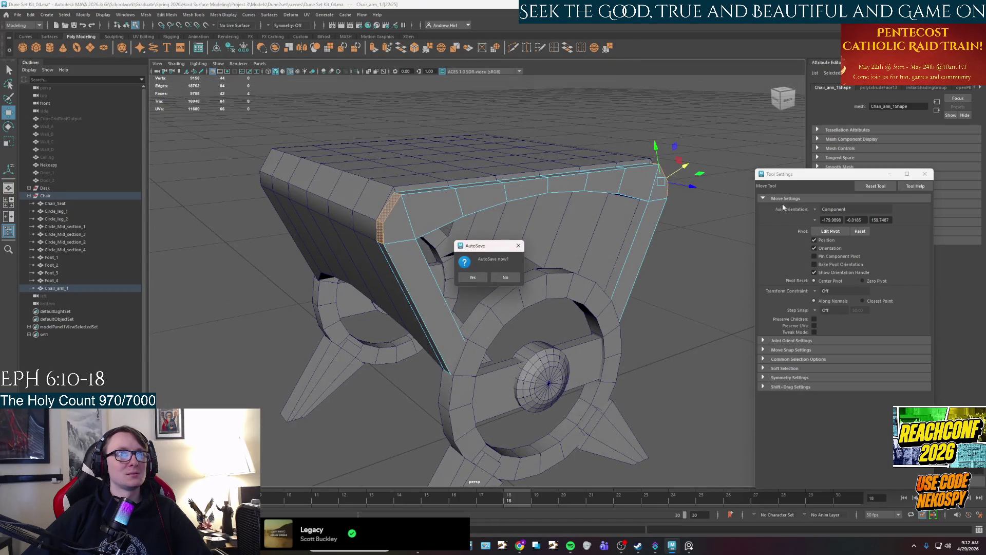
pyautogui.click(472, 277)
pyautogui.keyDown('alt'); pyautogui.moveTo(692, 229); pyautogui.dragTo(671, 231); pyautogui.keyUp('alt')
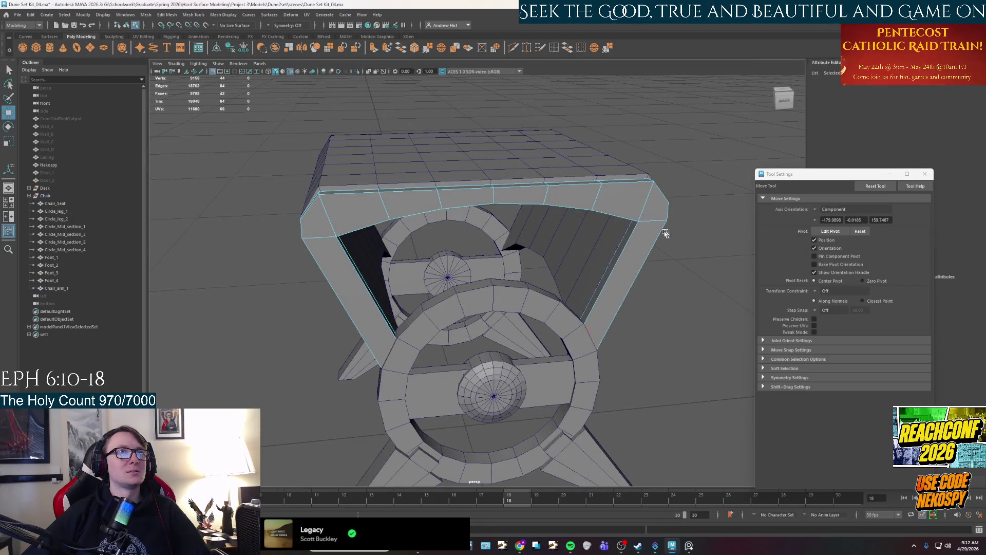
# Set Symmetry to Object X while inspecting the arm faces, then set it back to Off
pyautogui.click(268, 26)
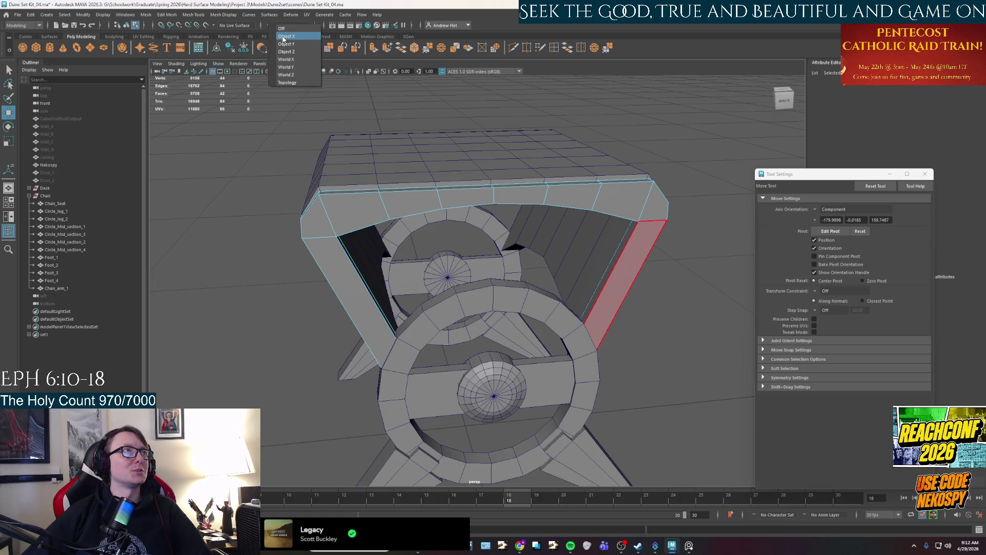
pyautogui.click(283, 39)
pyautogui.moveTo(329, 215)
pyautogui.keyDown('alt'); pyautogui.mouseDown()
pyautogui.moveTo(385, 221)
pyautogui.moveTo(488, 258)
pyautogui.moveTo(314, 126)
pyautogui.moveTo(308, 159)
pyautogui.moveTo(318, 148)
pyautogui.mouseUp(); pyautogui.keyUp('alt')
pyautogui.click(389, 222)
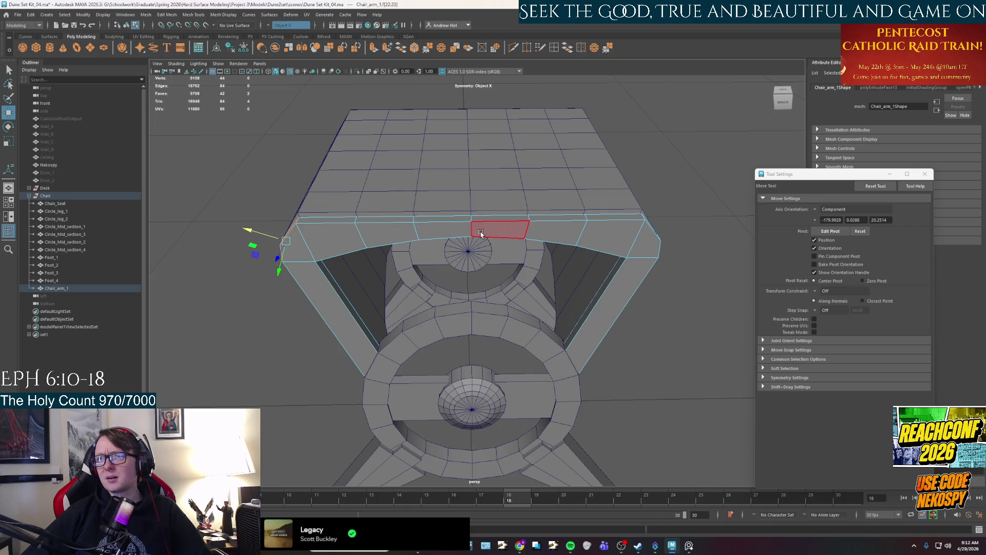
pyautogui.keyDown('alt'); pyautogui.moveTo(636, 277); pyautogui.dragTo(598, 274); pyautogui.keyUp('alt')
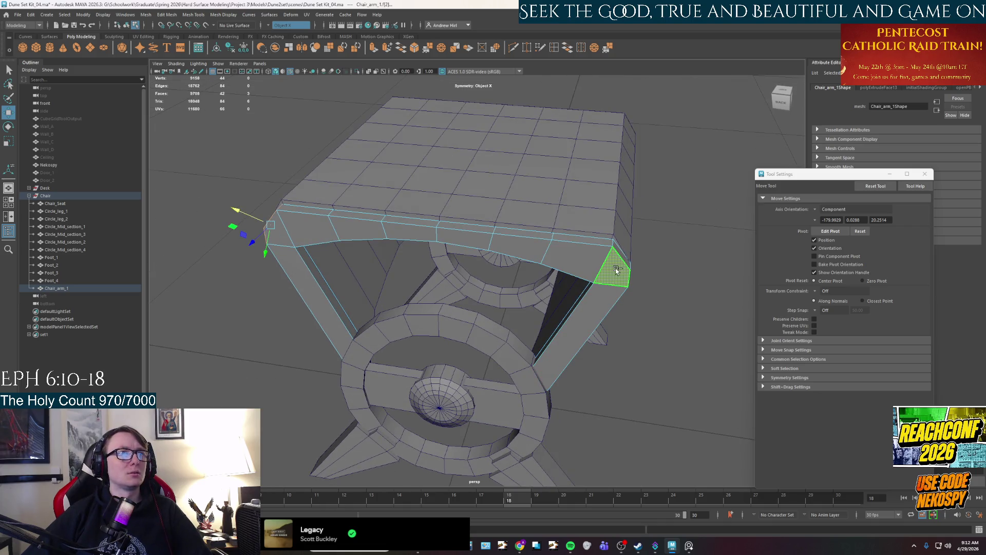
pyautogui.moveTo(622, 257)
pyautogui.keyDown('alt'); pyautogui.mouseDown()
pyautogui.moveTo(589, 235)
pyautogui.moveTo(612, 161)
pyautogui.moveTo(558, 275)
pyautogui.moveTo(550, 272)
pyautogui.mouseUp(); pyautogui.keyUp('alt')
pyautogui.click(629, 217)
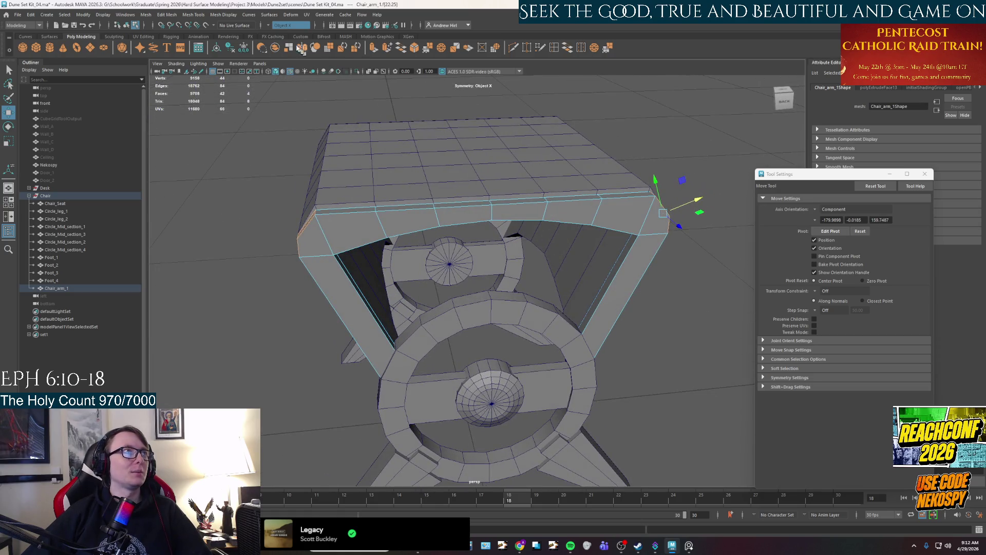
pyautogui.click(288, 25)
pyautogui.click(287, 33)
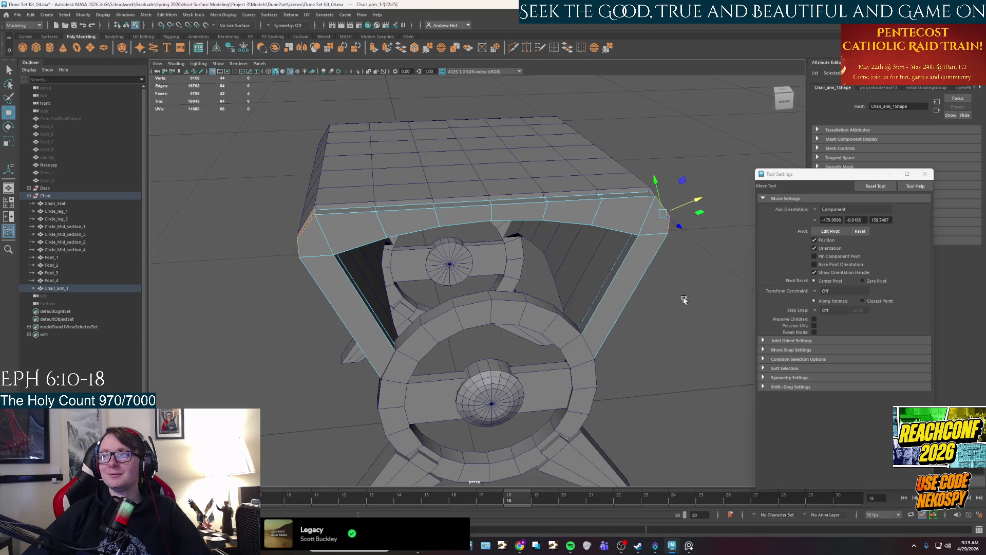
# Scale the arm's top bar edges slightly inward along X so it narrows on both sides
pyautogui.keyDown('alt'); pyautogui.moveTo(616, 262); pyautogui.dragTo(590, 253); pyautogui.keyUp('alt')
pyautogui.press('r')
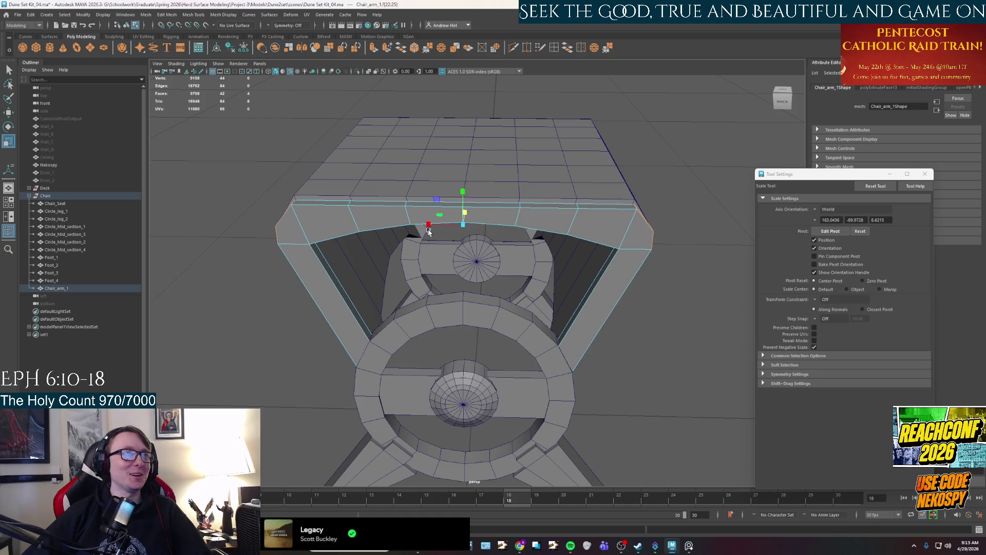
pyautogui.moveTo(428, 225)
pyautogui.mouseDown()
pyautogui.moveTo(446, 221)
pyautogui.moveTo(477, 265)
pyautogui.moveTo(444, 253)
pyautogui.moveTo(432, 281)
pyautogui.moveTo(411, 288)
pyautogui.moveTo(425, 309)
pyautogui.moveTo(444, 291)
pyautogui.mouseUp()
pyautogui.click(478, 277)
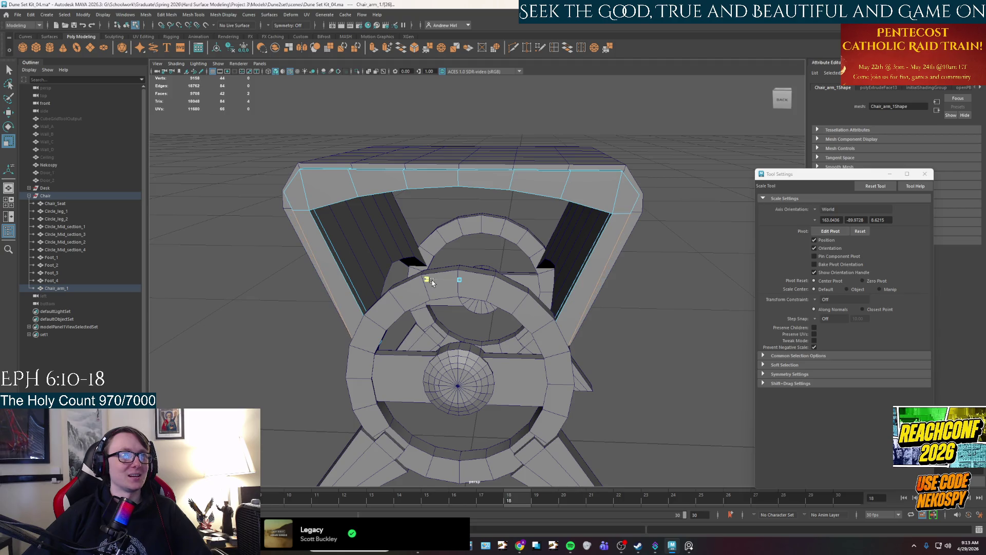
pyautogui.moveTo(432, 281)
pyautogui.keyDown('alt'); pyautogui.mouseDown()
pyautogui.moveTo(411, 272)
pyautogui.moveTo(387, 221)
pyautogui.moveTo(435, 213)
pyautogui.mouseUp(); pyautogui.keyUp('alt')
pyautogui.moveTo(435, 213); pyautogui.dragTo(435, 195, button='right')
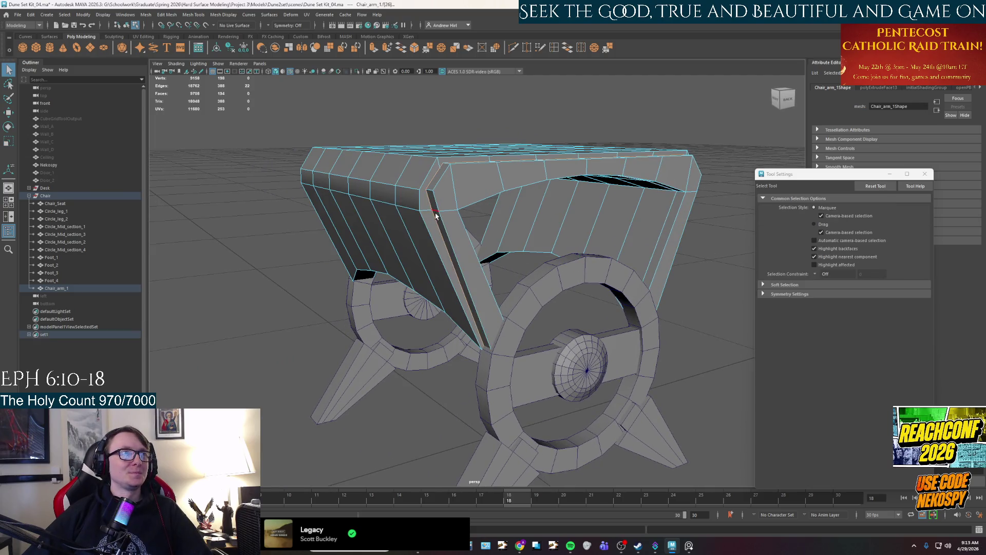
pyautogui.moveTo(435, 213)
pyautogui.keyDown('alt'); pyautogui.mouseDown()
pyautogui.moveTo(482, 200)
pyautogui.moveTo(473, 238)
pyautogui.moveTo(462, 208)
pyautogui.mouseUp(); pyautogui.keyUp('alt')
pyautogui.click(456, 194)
pyautogui.press('r')
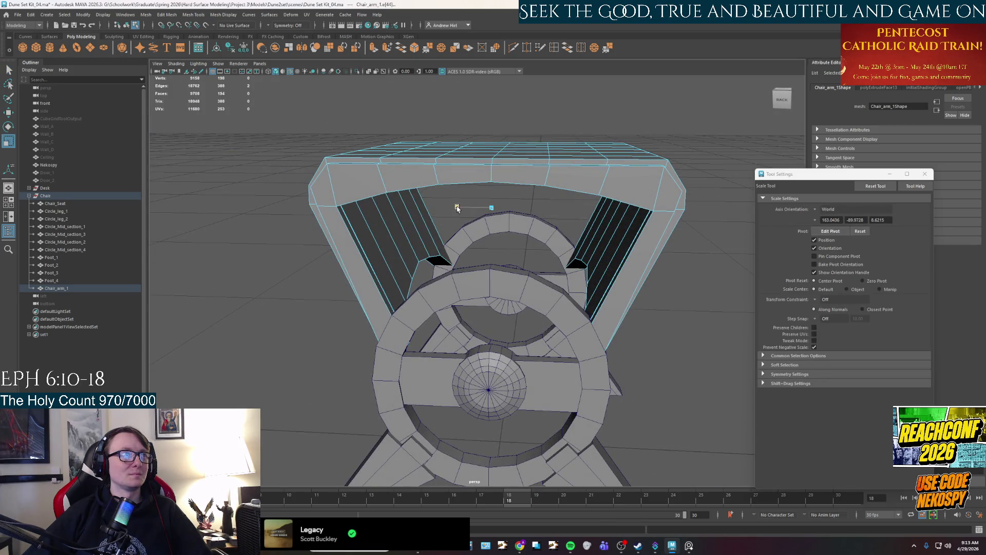
pyautogui.moveTo(456, 207)
pyautogui.keyDown('alt'); pyautogui.mouseDown()
pyautogui.moveTo(465, 201)
pyautogui.moveTo(429, 222)
pyautogui.moveTo(456, 244)
pyautogui.mouseUp(); pyautogui.keyUp('alt')
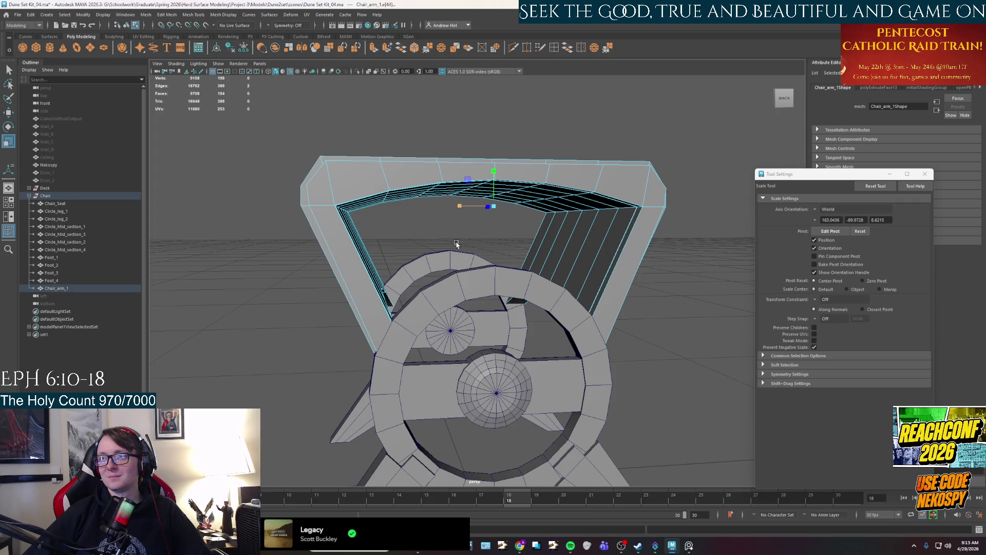
# Return to object mode, select Chair_arm_1 and bring up the chair reference photo
pyautogui.moveTo(470, 236); pyautogui.dragTo(570, 220, button='right')
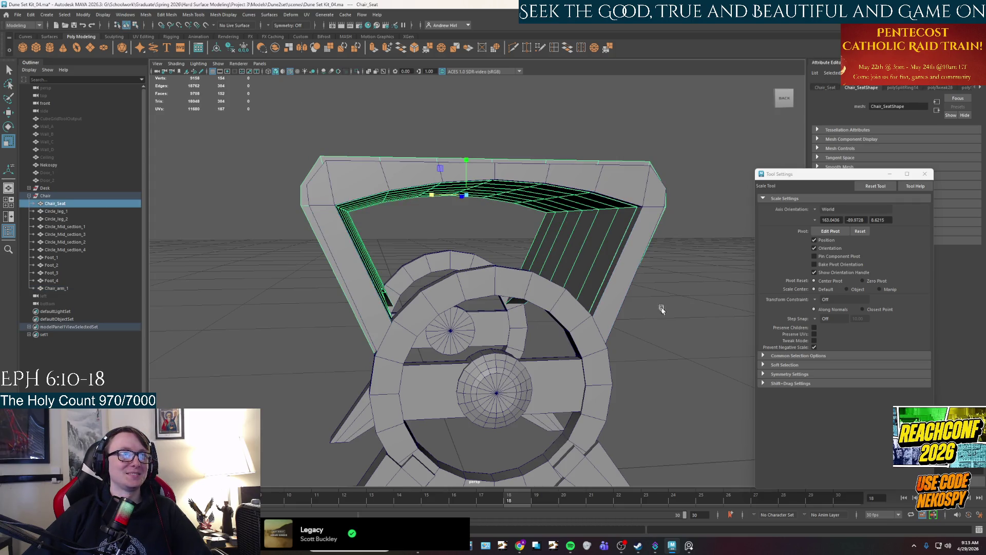
pyautogui.click(404, 218)
pyautogui.keyDown('alt'); pyautogui.moveTo(405, 217); pyautogui.dragTo(436, 228); pyautogui.keyUp('alt')
pyautogui.click(453, 222)
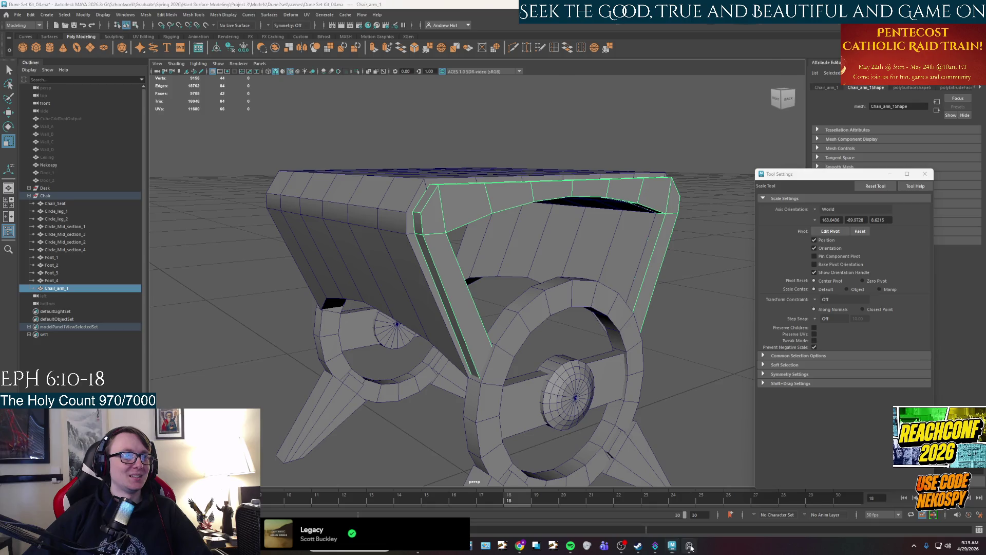
pyautogui.click(688, 545)
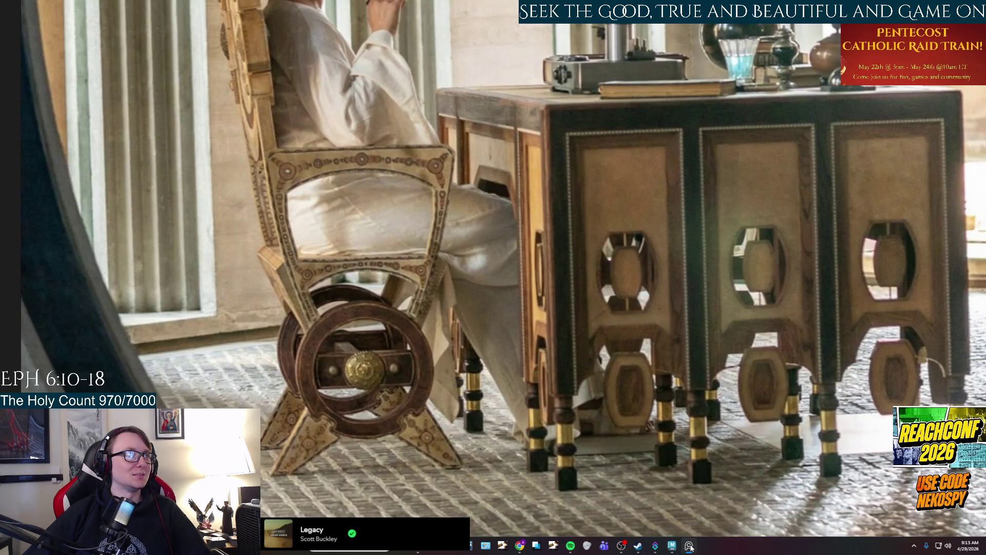
# Compare the chair arm with the reference photo and orbit to a front view
pyautogui.click(689, 546)
pyautogui.moveTo(514, 308)
pyautogui.keyDown('alt'); pyautogui.mouseDown()
pyautogui.moveTo(509, 338)
pyautogui.moveTo(409, 277)
pyautogui.moveTo(452, 377)
pyautogui.moveTo(489, 348)
pyautogui.moveTo(497, 323)
pyautogui.mouseUp(); pyautogui.keyUp('alt')
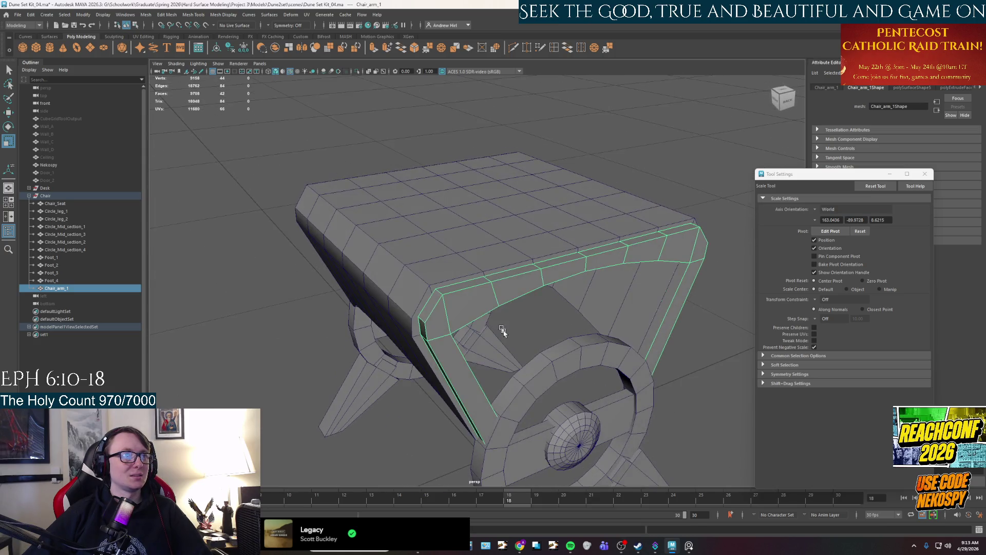
pyautogui.click(688, 545)
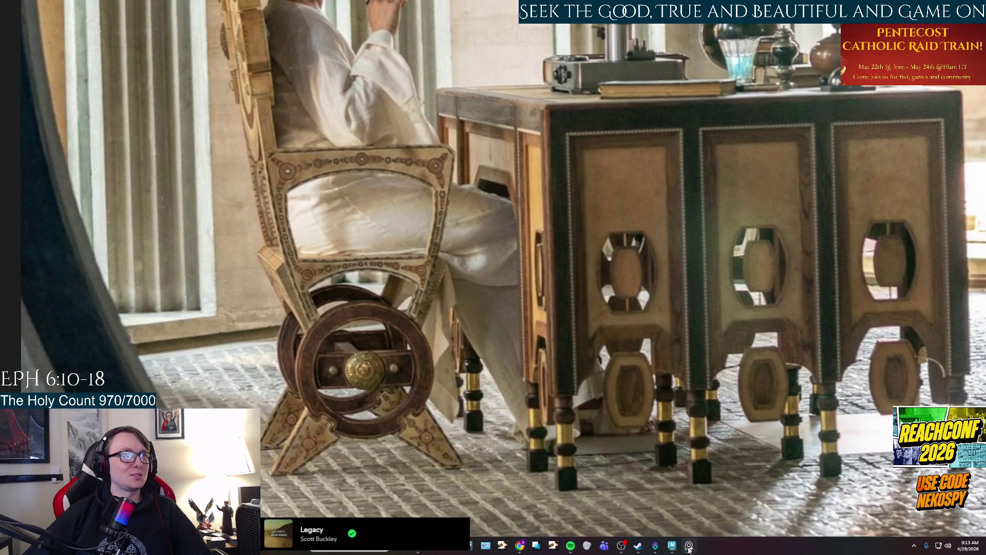
pyautogui.click(688, 546)
pyautogui.keyDown('alt'); pyautogui.moveTo(604, 332); pyautogui.dragTo(572, 350); pyautogui.keyUp('alt')
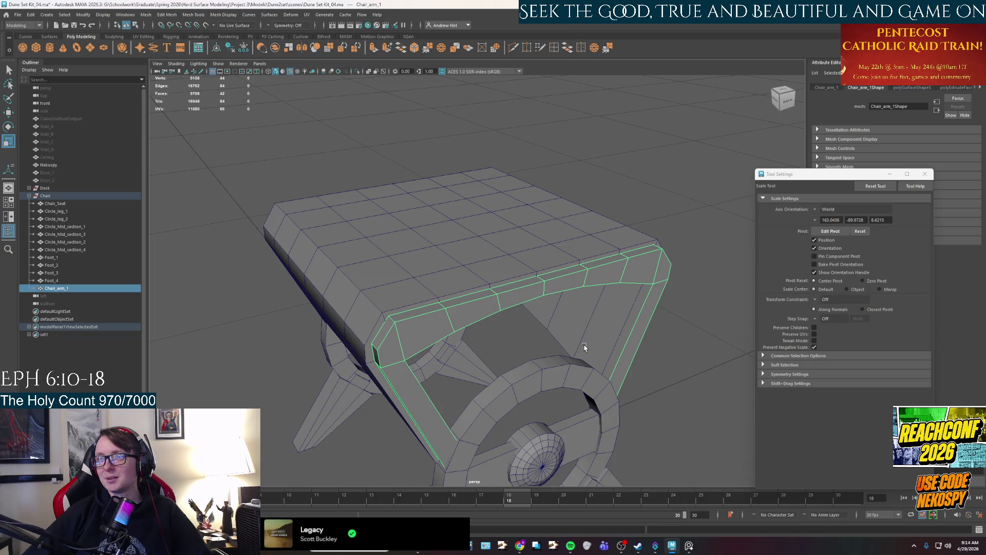
pyautogui.moveTo(537, 334)
pyautogui.keyDown('alt'); pyautogui.mouseDown()
pyautogui.moveTo(520, 266)
pyautogui.moveTo(515, 329)
pyautogui.moveTo(428, 283)
pyautogui.mouseUp(); pyautogui.keyUp('alt')
# In face mode, select the arm's left and right top end faces
pyautogui.press('q')
pyautogui.moveTo(426, 280); pyautogui.dragTo(429, 299, button='right')
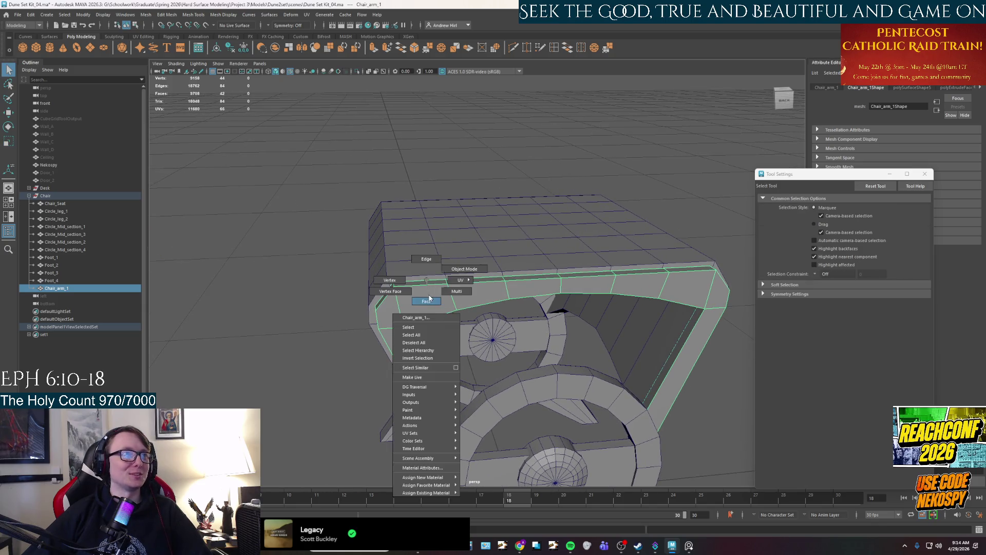
pyautogui.click(688, 547)
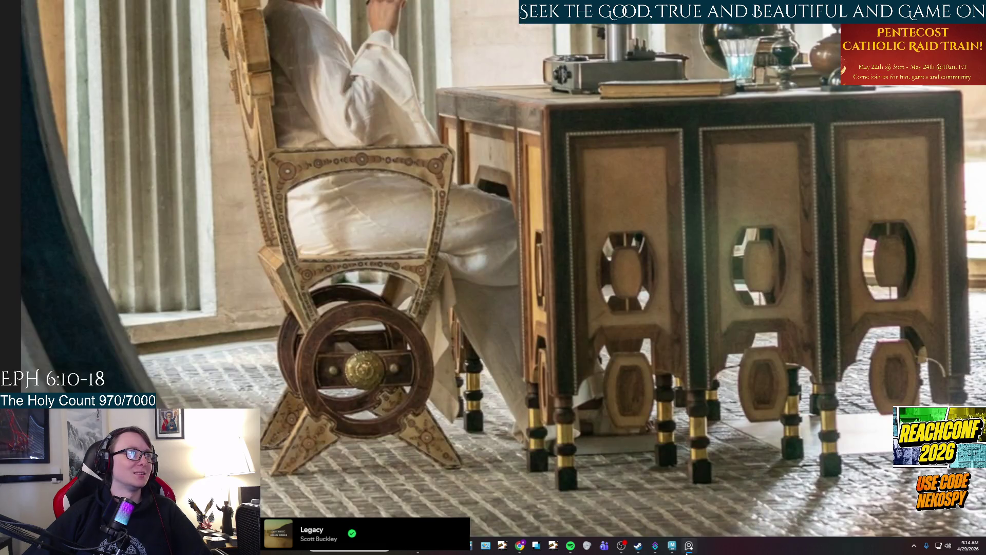
pyautogui.click(688, 546)
pyautogui.click(384, 295)
pyautogui.keyDown('shift'); pyautogui.click(724, 291); pyautogui.keyUp('shift')
pyautogui.moveTo(724, 291)
pyautogui.keyDown('alt'); pyautogui.mouseDown()
pyautogui.moveTo(644, 341)
pyautogui.moveTo(650, 354)
pyautogui.mouseUp(); pyautogui.keyUp('alt')
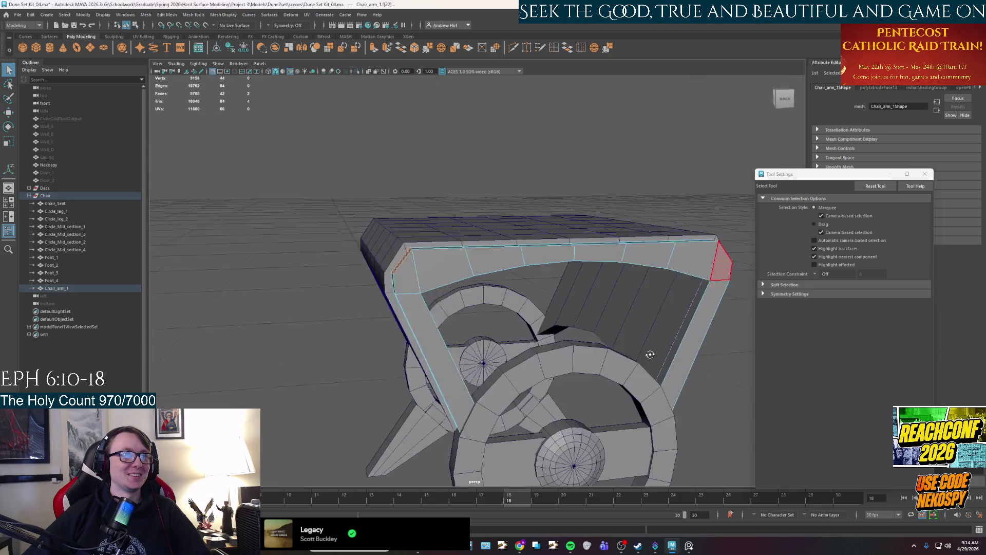
# Extrude both arm end faces and pull them up along world Y into tall posts
pyautogui.hotkey('ctrl', 'e')
pyautogui.press('w')
pyautogui.keyDown('alt'); pyautogui.moveTo(623, 273); pyautogui.dragTo(493, 352); pyautogui.keyUp('alt')
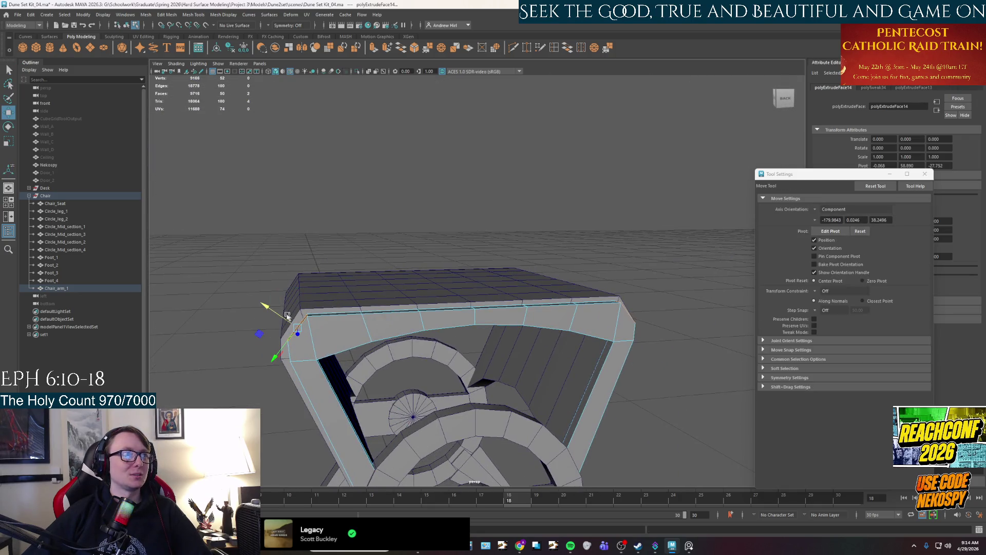
pyautogui.click(815, 211)
pyautogui.click(828, 213)
pyautogui.click(815, 210)
pyautogui.click(831, 222)
pyautogui.moveTo(471, 281)
pyautogui.mouseDown()
pyautogui.moveTo(480, 165)
pyautogui.moveTo(522, 289)
pyautogui.moveTo(473, 292)
pyautogui.moveTo(462, 266)
pyautogui.mouseUp()
pyautogui.moveTo(428, 237)
pyautogui.keyDown('alt'); pyautogui.mouseDown()
pyautogui.moveTo(456, 264)
pyautogui.moveTo(470, 263)
pyautogui.mouseUp(); pyautogui.keyUp('alt')
pyautogui.moveTo(522, 304)
pyautogui.keyDown('alt'); pyautogui.mouseDown()
pyautogui.moveTo(498, 330)
pyautogui.moveTo(412, 350)
pyautogui.moveTo(522, 338)
pyautogui.moveTo(519, 315)
pyautogui.moveTo(504, 346)
pyautogui.moveTo(521, 349)
pyautogui.moveTo(497, 348)
pyautogui.moveTo(517, 349)
pyautogui.moveTo(508, 296)
pyautogui.moveTo(500, 316)
pyautogui.moveTo(534, 313)
pyautogui.moveTo(480, 324)
pyautogui.moveTo(556, 335)
pyautogui.moveTo(545, 326)
pyautogui.mouseUp(); pyautogui.keyUp('alt')
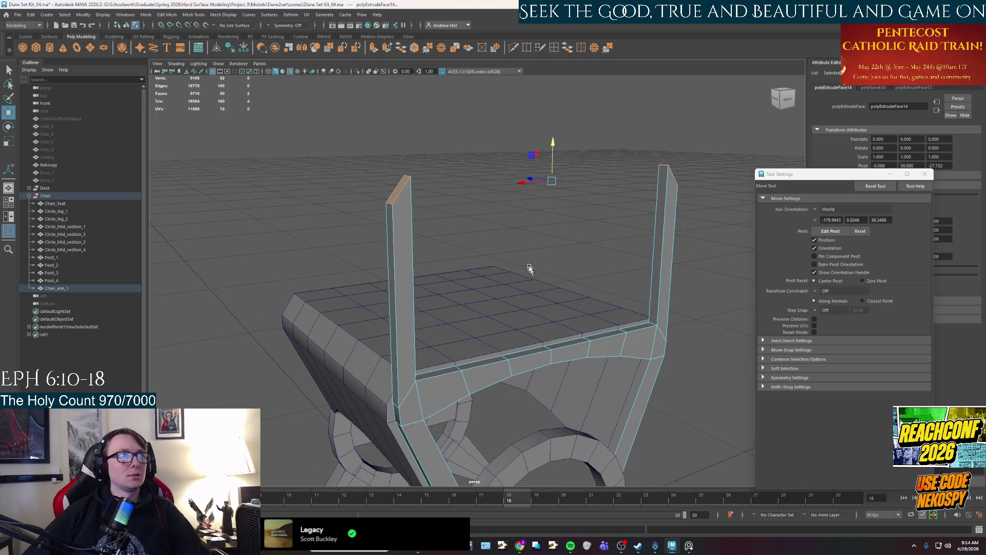
# Try a 45-degree snapped rotation on the arm posts, then undo it and deselect
pyautogui.press('e')
pyautogui.keyDown('alt'); pyautogui.moveTo(569, 173); pyautogui.dragTo(485, 166); pyautogui.keyUp('alt')
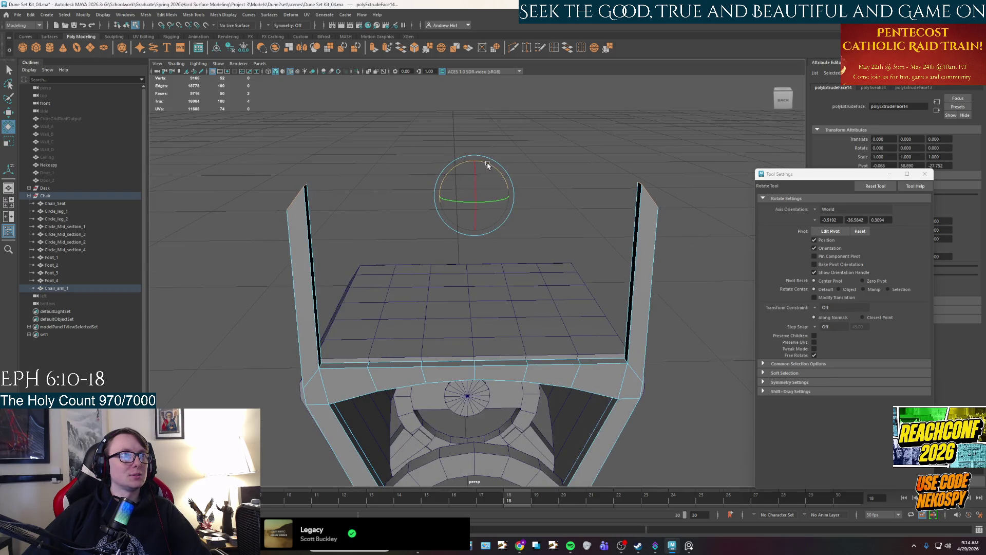
pyautogui.press('j')
pyautogui.moveTo(488, 164); pyautogui.dragTo(501, 178)
pyautogui.hotkey('ctrl', 'z')
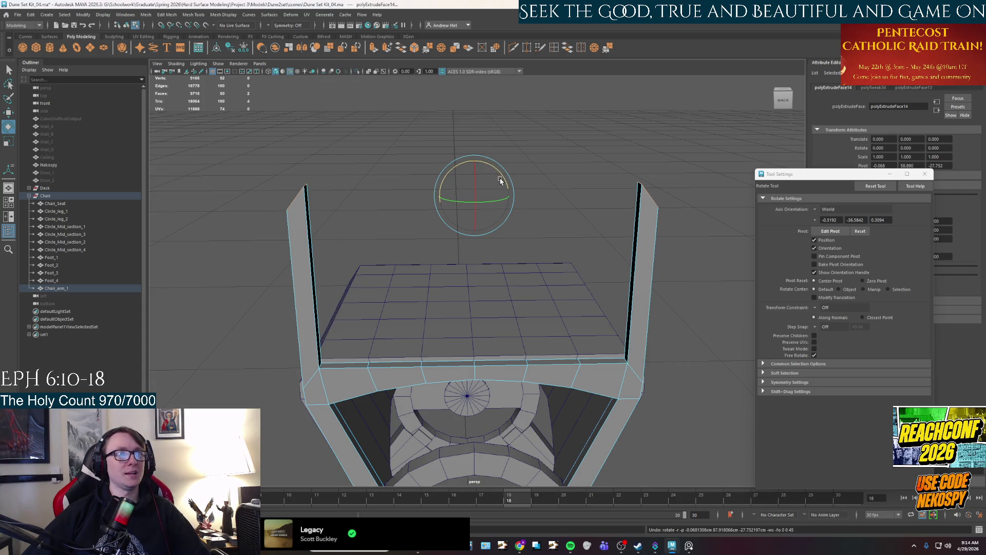
pyautogui.click(589, 197)
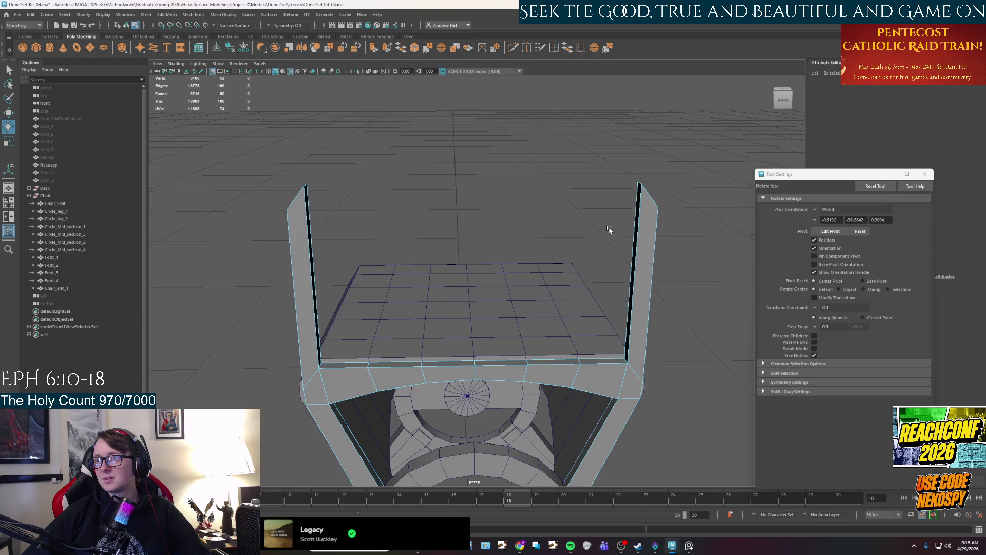
# Tilt one post's top face into a narrow upward spike in the front view
pyautogui.moveTo(641, 227)
pyautogui.keyDown('alt'); pyautogui.mouseDown()
pyautogui.moveTo(621, 226)
pyautogui.moveTo(623, 200)
pyautogui.moveTo(590, 163)
pyautogui.moveTo(513, 110)
pyautogui.mouseUp(); pyautogui.keyUp('alt')
pyautogui.click(595, 219)
pyautogui.moveTo(537, 234)
pyautogui.keyDown('alt'); pyautogui.mouseDown()
pyautogui.moveTo(562, 237)
pyautogui.moveTo(508, 222)
pyautogui.moveTo(533, 225)
pyautogui.moveTo(476, 313)
pyautogui.moveTo(531, 312)
pyautogui.mouseUp(); pyautogui.keyUp('alt')
pyautogui.press('space')
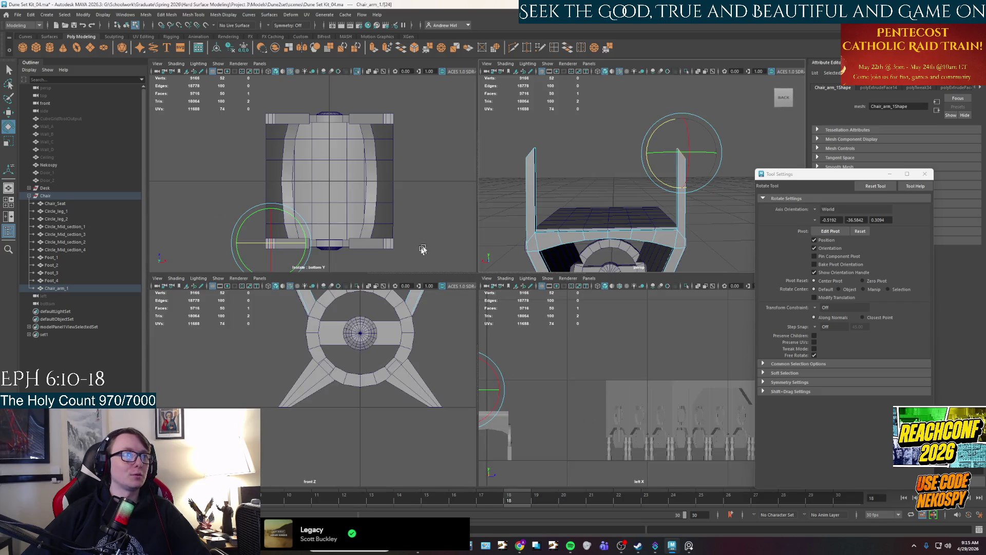
pyautogui.press('space')
pyautogui.keyDown('alt'); pyautogui.moveTo(396, 331); pyautogui.dragTo(419, 380, button='middle'); pyautogui.keyUp('alt')
pyautogui.scroll(3, 419, 386)
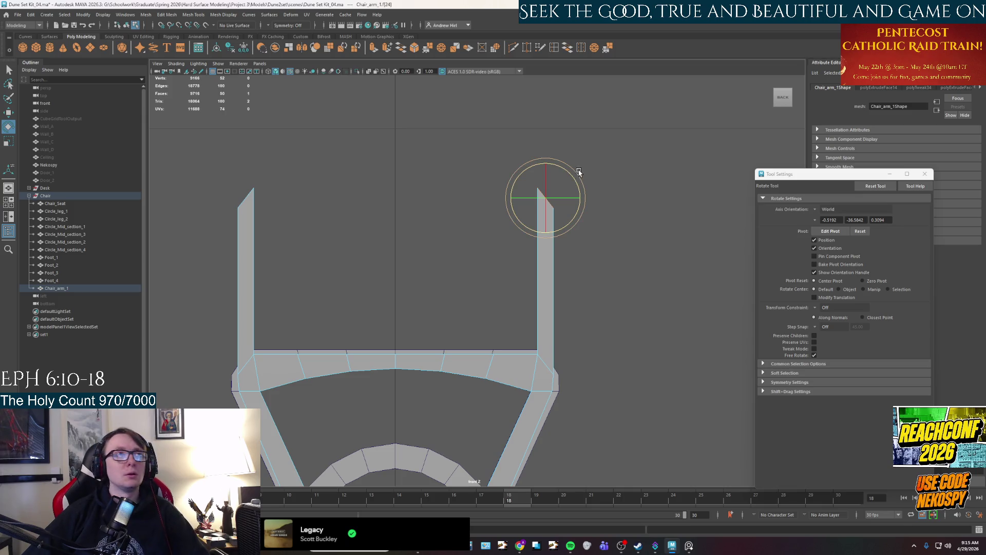
pyautogui.moveTo(574, 180)
pyautogui.mouseDown()
pyautogui.moveTo(565, 164)
pyautogui.moveTo(503, 138)
pyautogui.moveTo(534, 170)
pyautogui.moveTo(544, 160)
pyautogui.moveTo(570, 176)
pyautogui.moveTo(566, 163)
pyautogui.mouseUp()
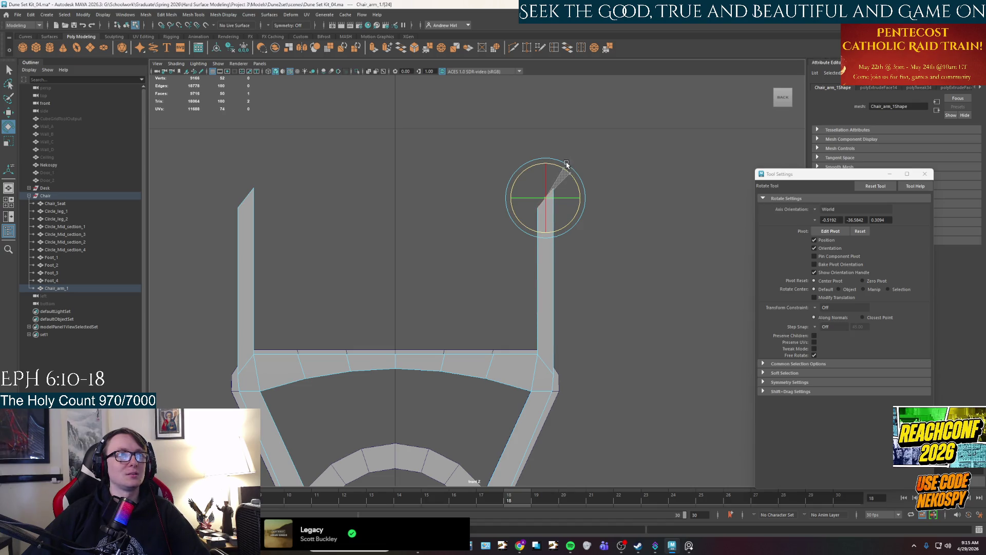
pyautogui.moveTo(566, 163); pyautogui.dragTo(566, 164)
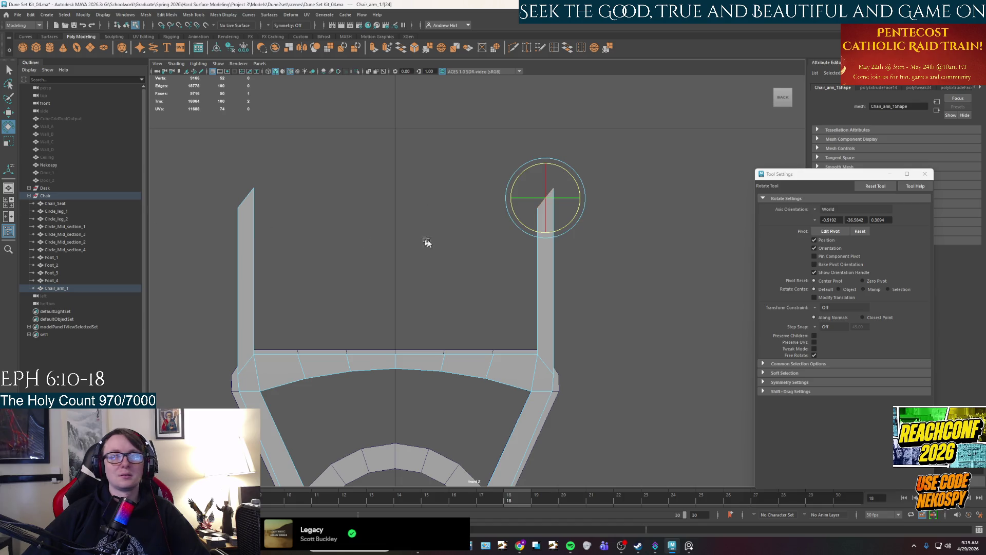
# Compare both angled arm tops in the perspective view
pyautogui.press('space')
pyautogui.press('space')
pyautogui.keyDown('alt'); pyautogui.moveTo(610, 197); pyautogui.dragTo(577, 236); pyautogui.keyUp('alt')
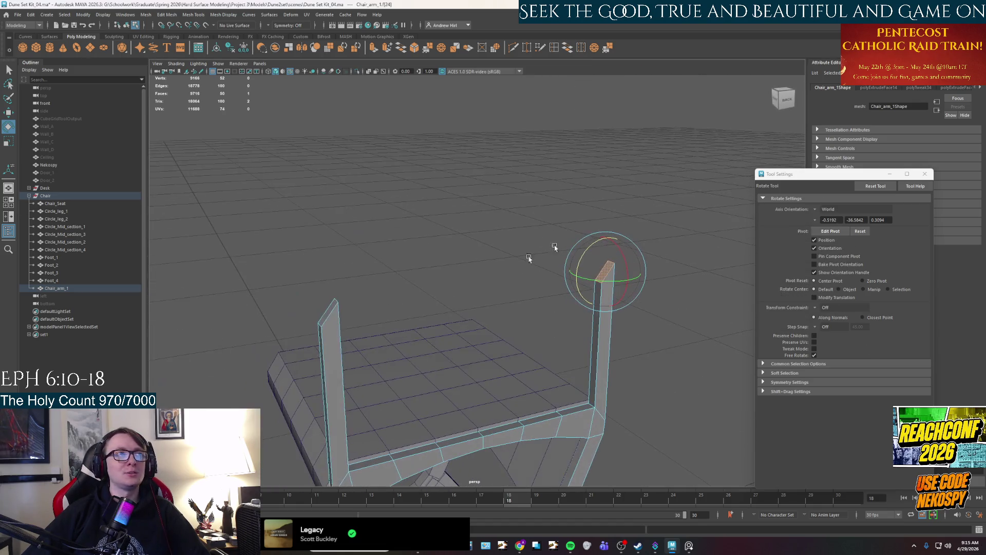
pyautogui.press('space')
pyautogui.press('space')
pyautogui.press('space')
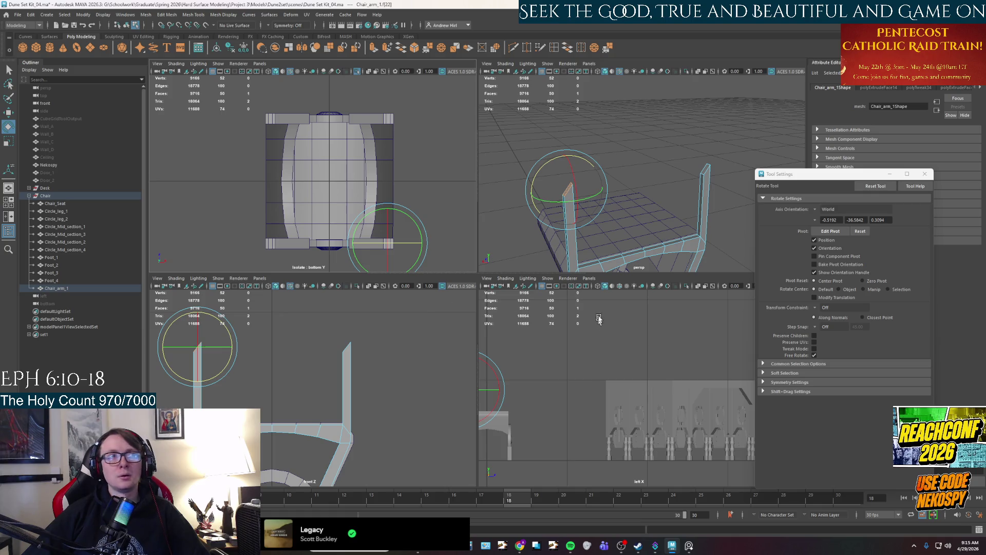
pyautogui.press('space')
pyautogui.moveTo(513, 244)
pyautogui.keyDown('alt'); pyautogui.mouseDown()
pyautogui.moveTo(462, 275)
pyautogui.moveTo(515, 267)
pyautogui.mouseUp(); pyautogui.keyUp('alt')
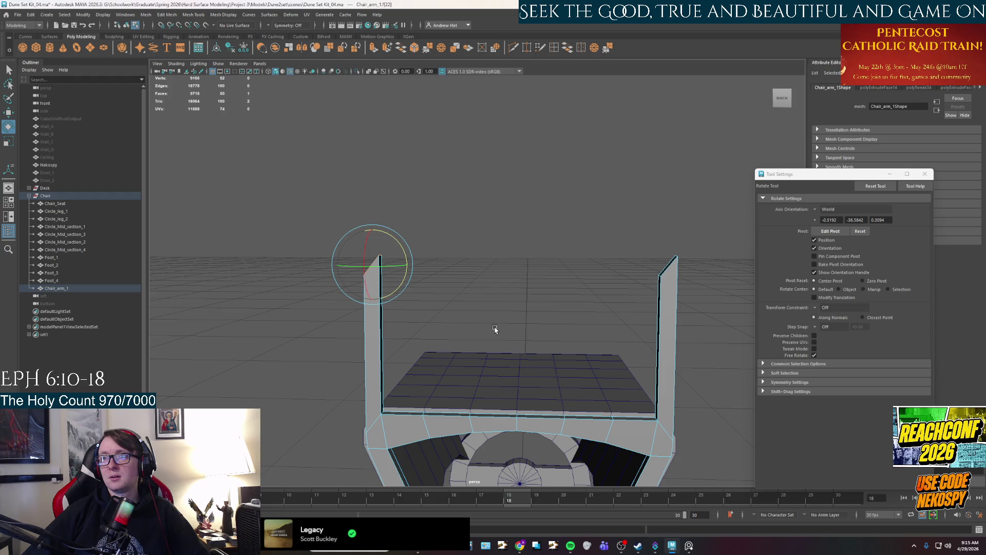
pyautogui.keyDown('alt'); pyautogui.moveTo(495, 328); pyautogui.dragTo(497, 330); pyautogui.keyUp('alt')
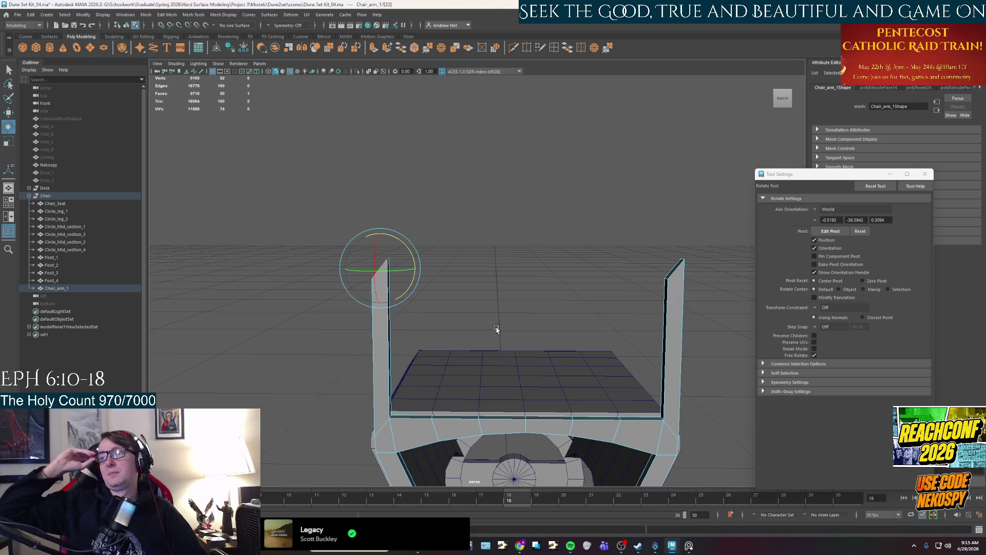
# Rotate the arm's top face clockwise in the front view so both post tips slant
pyautogui.press('space')
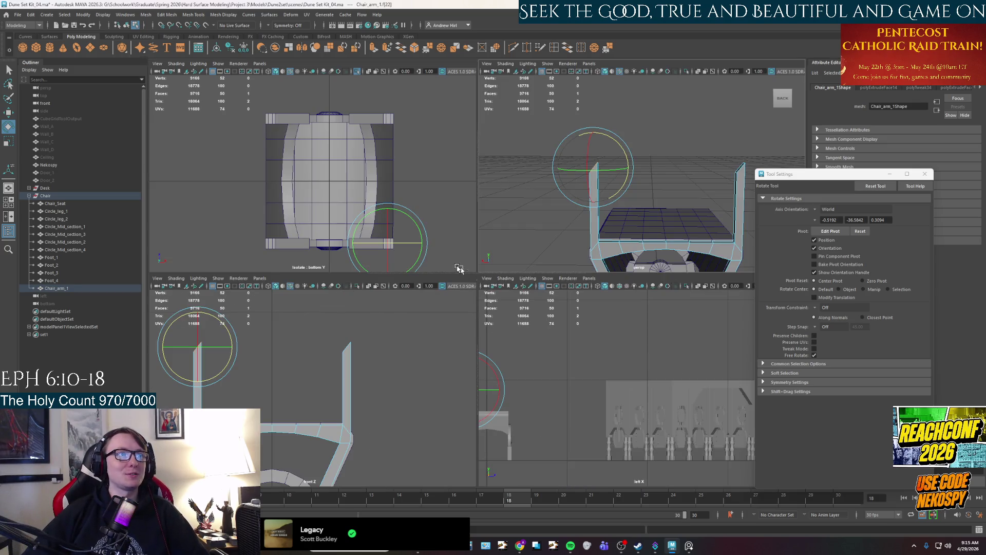
pyautogui.press('space')
pyautogui.keyDown('alt'); pyautogui.moveTo(385, 367); pyautogui.dragTo(497, 291, button='middle'); pyautogui.keyUp('alt')
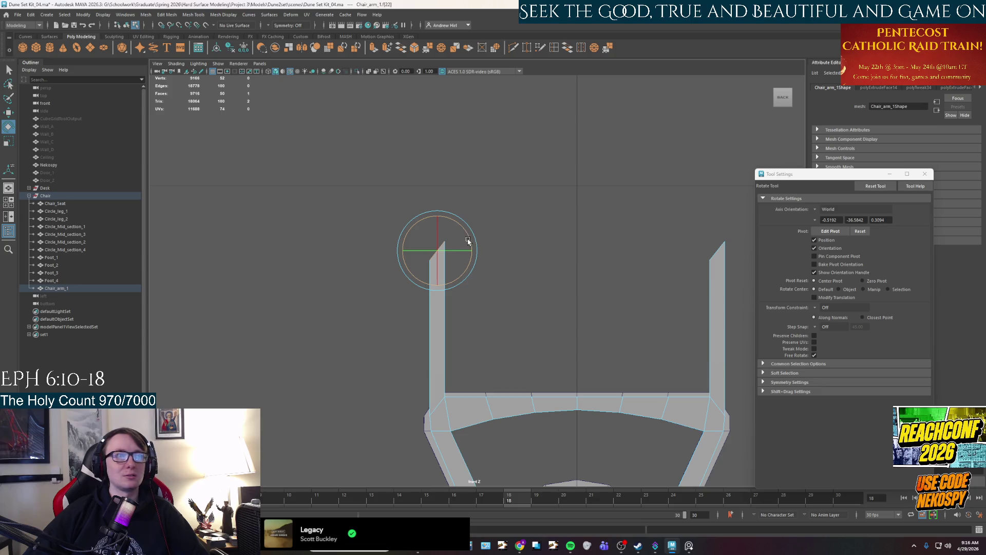
pyautogui.moveTo(468, 236); pyautogui.dragTo(454, 314)
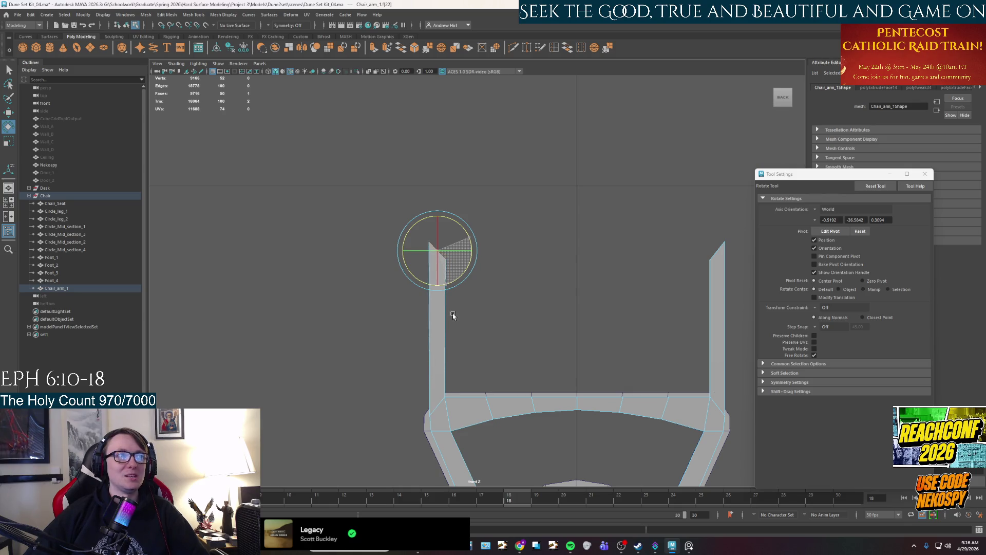
pyautogui.moveTo(453, 316); pyautogui.dragTo(452, 317)
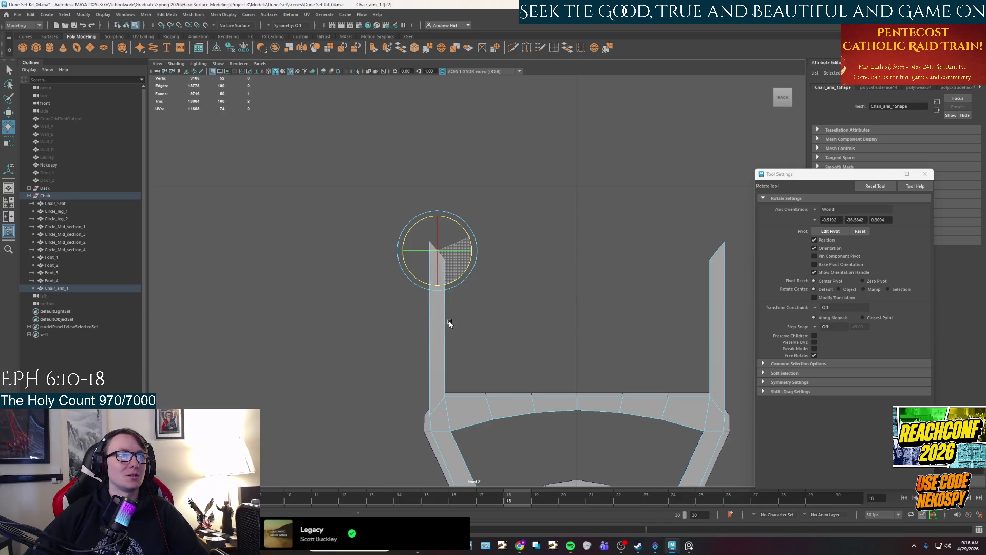
pyautogui.moveTo(450, 322); pyautogui.dragTo(449, 322)
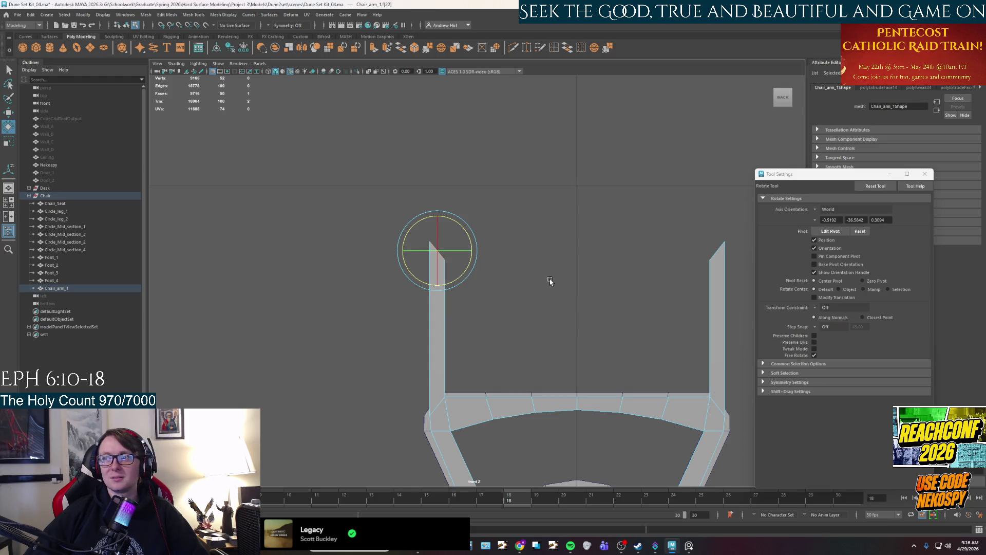
pyautogui.press('space')
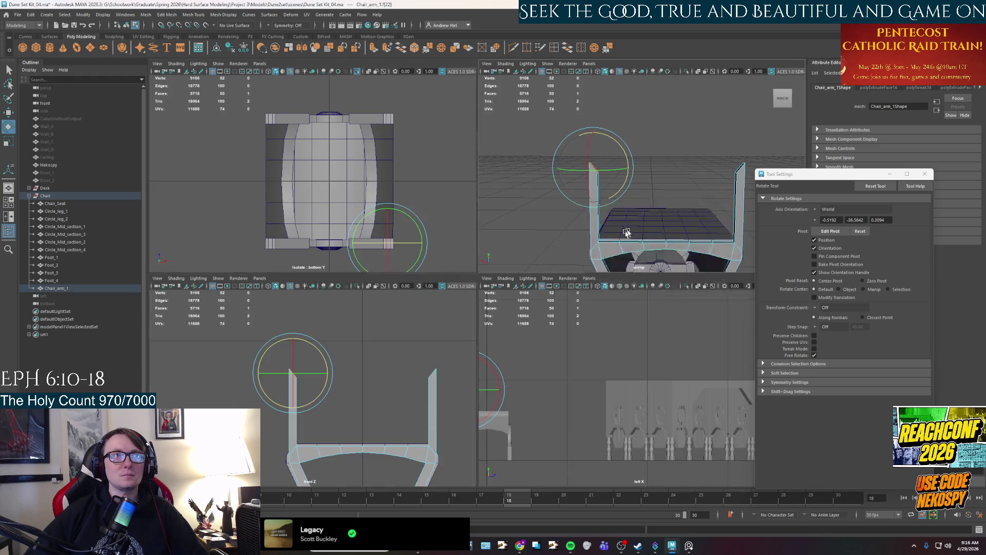
pyautogui.press('space')
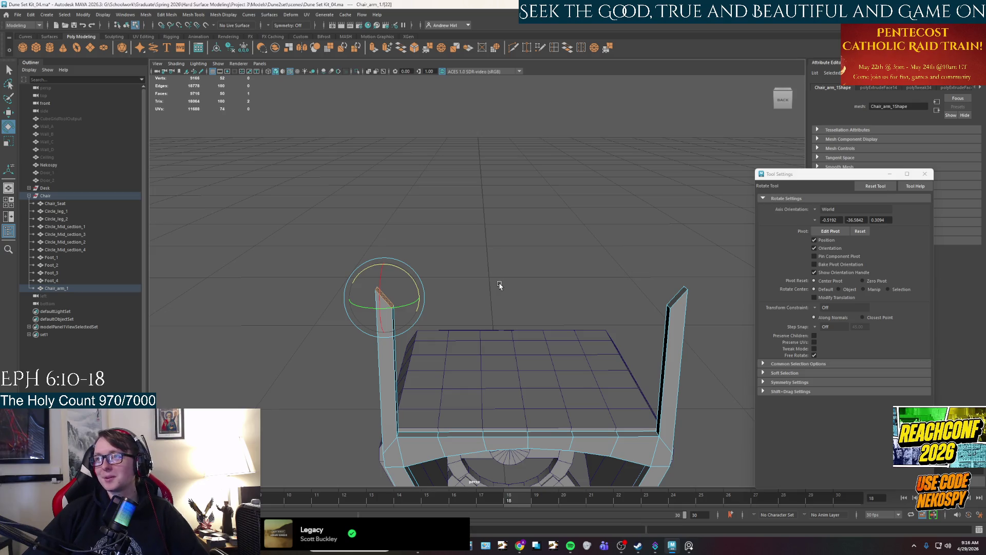
# Undo the last arm edit, then select only the left arm's top face and extrude it
pyautogui.click(680, 294)
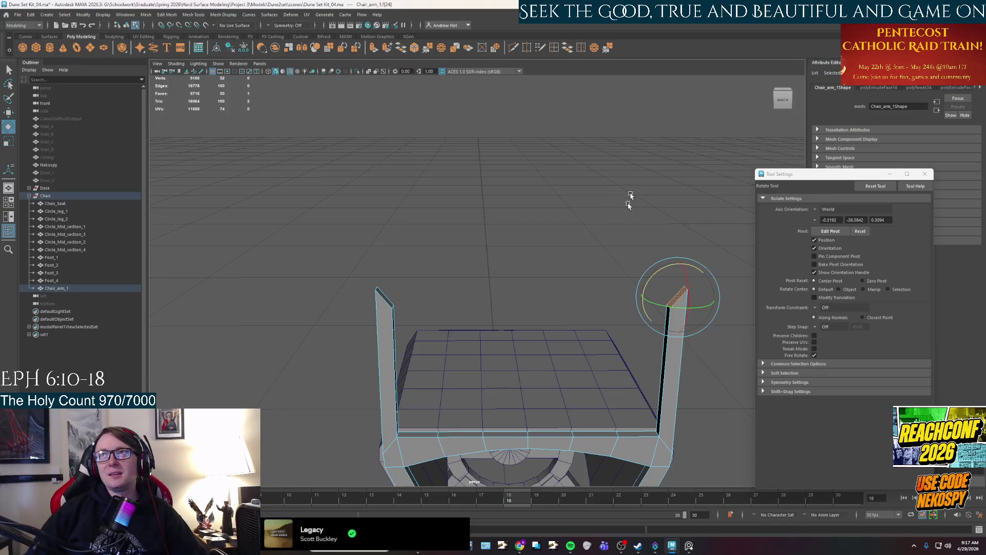
pyautogui.hotkey('ctrl', 'z')
pyautogui.hotkey('ctrl', 'z')
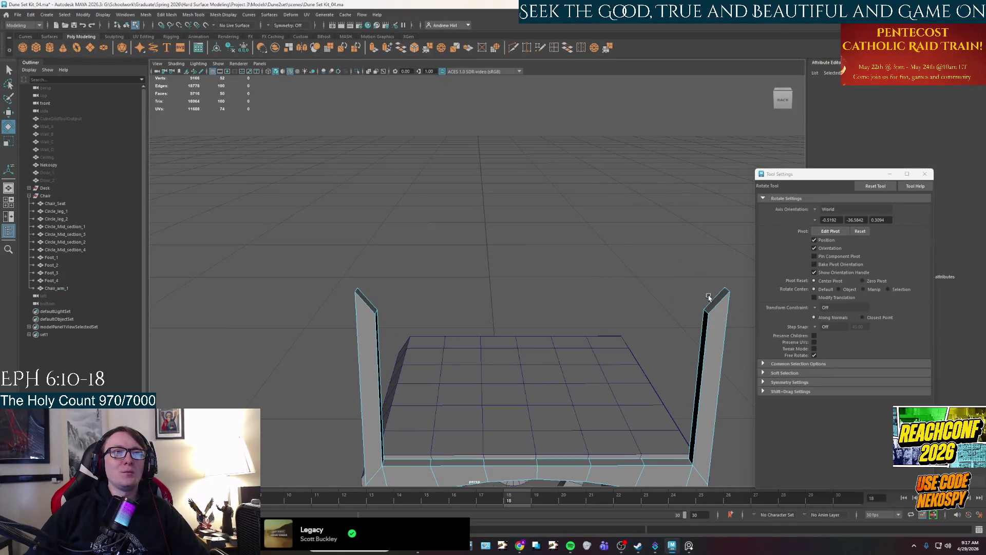
pyautogui.click(709, 298)
pyautogui.keyDown('shift'); pyautogui.click(366, 307); pyautogui.keyUp('shift')
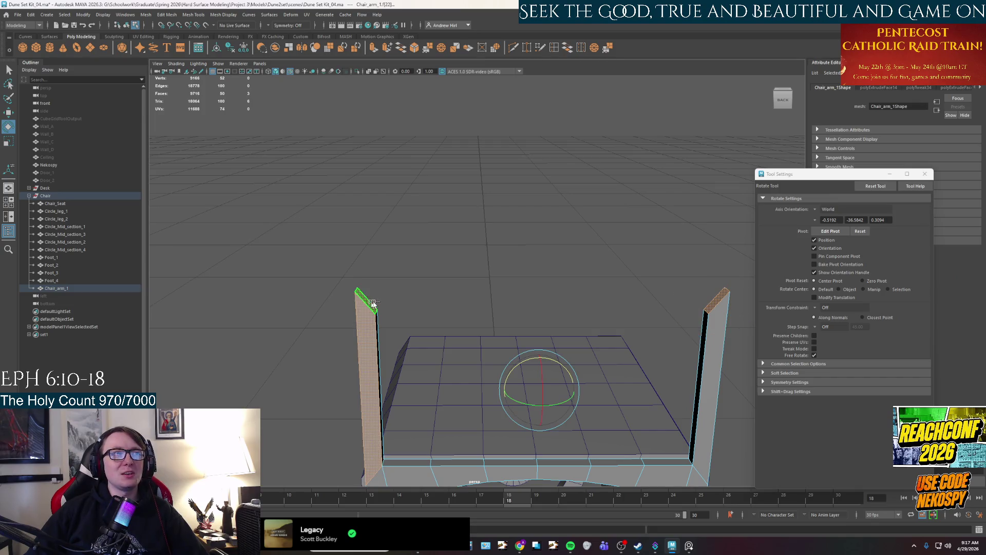
pyautogui.click(445, 279)
pyautogui.click(370, 305)
pyautogui.keyDown('shift'); pyautogui.click(716, 303); pyautogui.keyUp('shift')
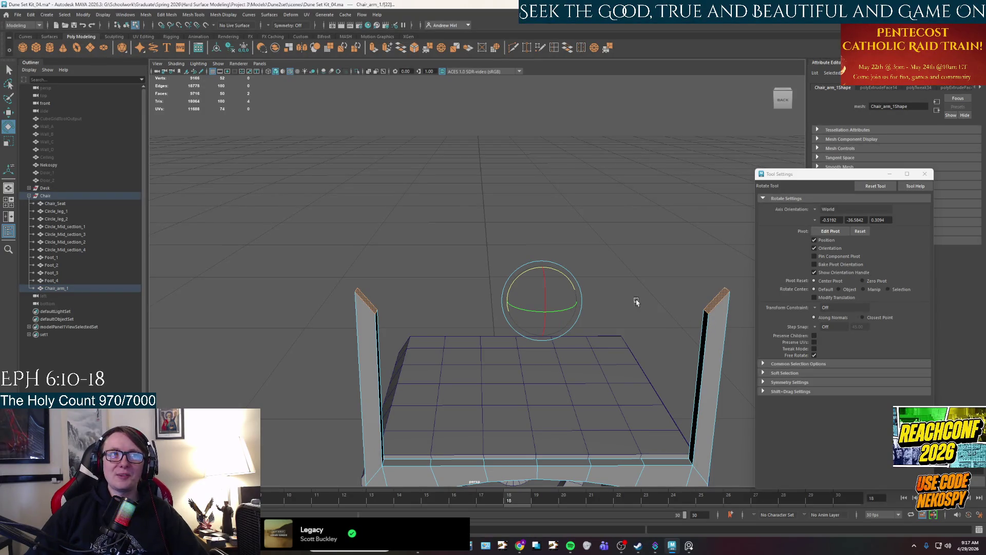
pyautogui.click(570, 259)
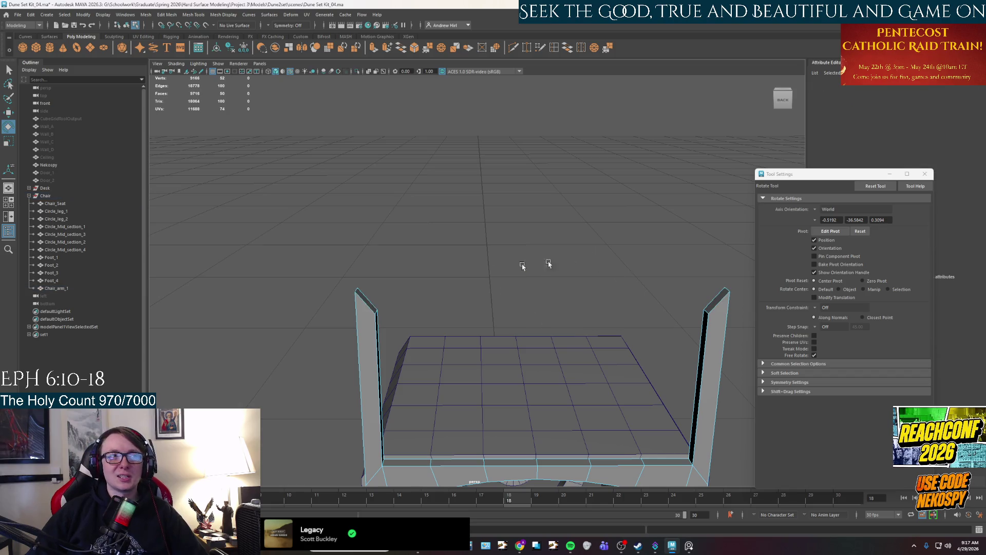
pyautogui.click(372, 305)
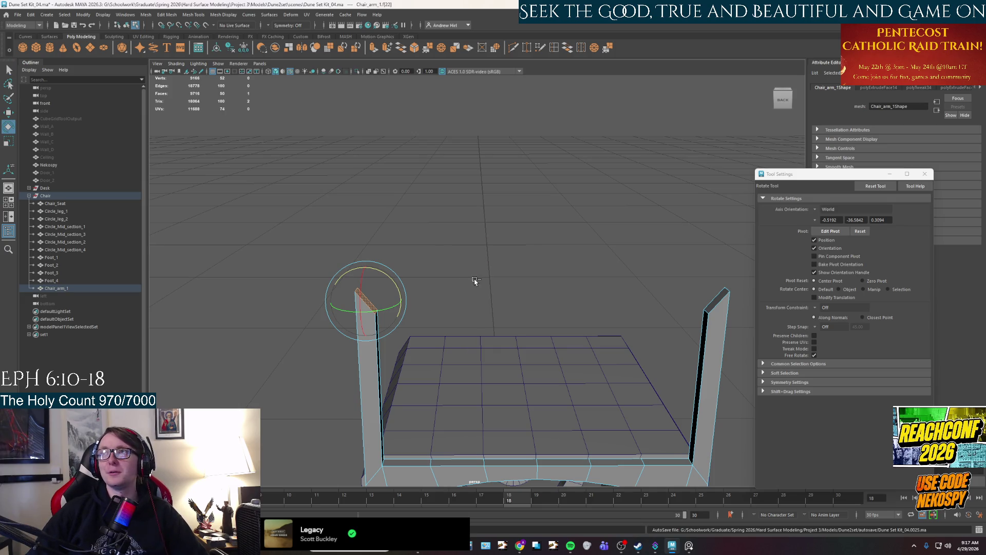
pyautogui.hotkey('ctrl', 'e')
# Move the extruded face across so the bar reaches the right upright
pyautogui.press('w')
pyautogui.moveTo(339, 302); pyautogui.dragTo(670, 303)
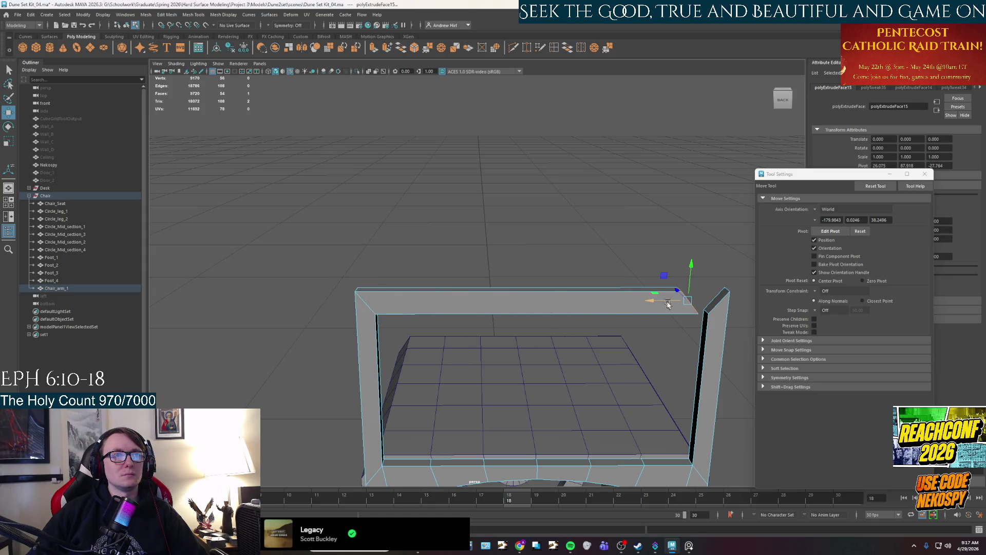
pyautogui.keyDown('alt'); pyautogui.moveTo(672, 303); pyautogui.dragTo(563, 293, button='middle'); pyautogui.keyUp('alt')
pyautogui.moveTo(563, 294)
pyautogui.keyDown('alt'); pyautogui.mouseDown()
pyautogui.moveTo(590, 322)
pyautogui.moveTo(503, 308)
pyautogui.mouseUp(); pyautogui.keyUp('alt')
# Delete the bar's end face and the upright's thin top face where they meet
pyautogui.rightClick(429, 304)
pyautogui.press('q')
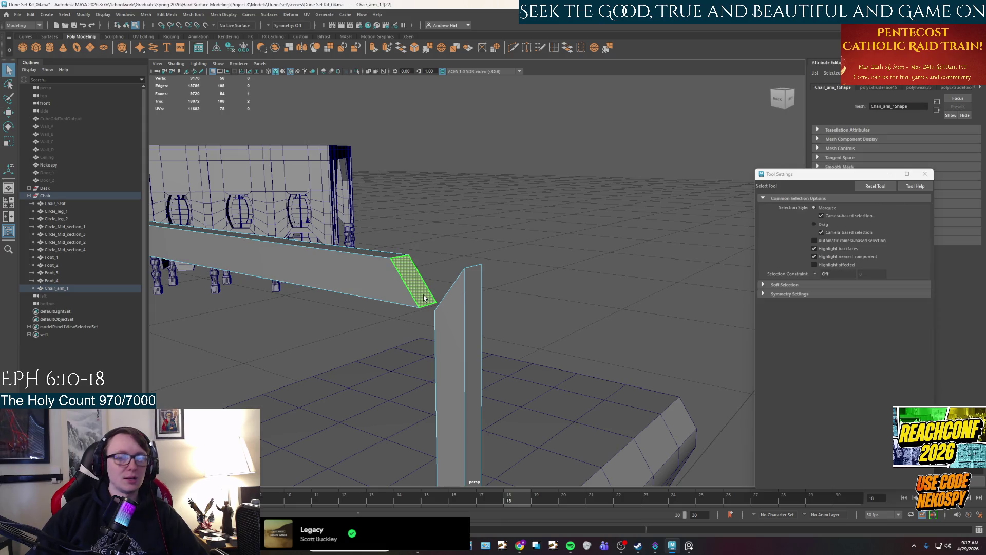
pyautogui.press('Delete')
pyautogui.moveTo(424, 298)
pyautogui.keyDown('alt'); pyautogui.mouseDown()
pyautogui.moveTo(480, 263)
pyautogui.moveTo(667, 266)
pyautogui.mouseUp(); pyautogui.keyUp('alt')
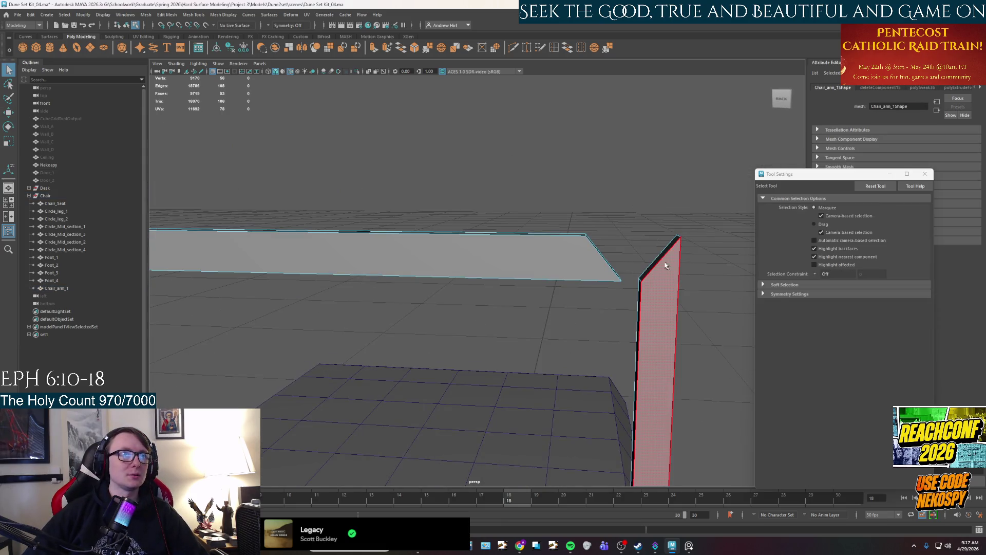
pyautogui.click(657, 265)
pyautogui.press('Delete')
pyautogui.moveTo(536, 288)
pyautogui.keyDown('alt'); pyautogui.mouseDown()
pyautogui.moveTo(464, 255)
pyautogui.moveTo(449, 260)
pyautogui.mouseUp(); pyautogui.keyUp('alt')
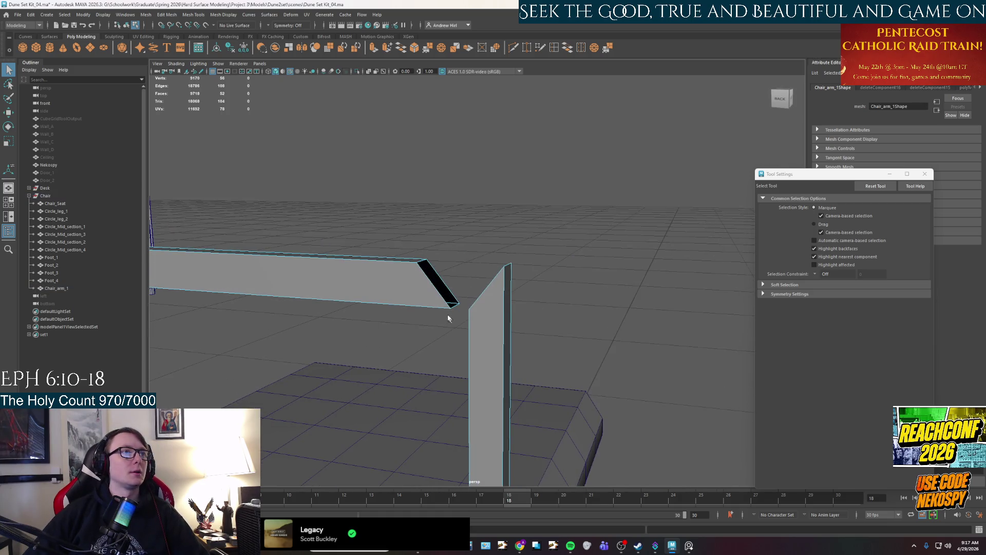
# Target Weld the bar's corner vertices onto the upright to close the joint
pyautogui.moveTo(415, 295); pyautogui.dragTo(380, 288, button='right')
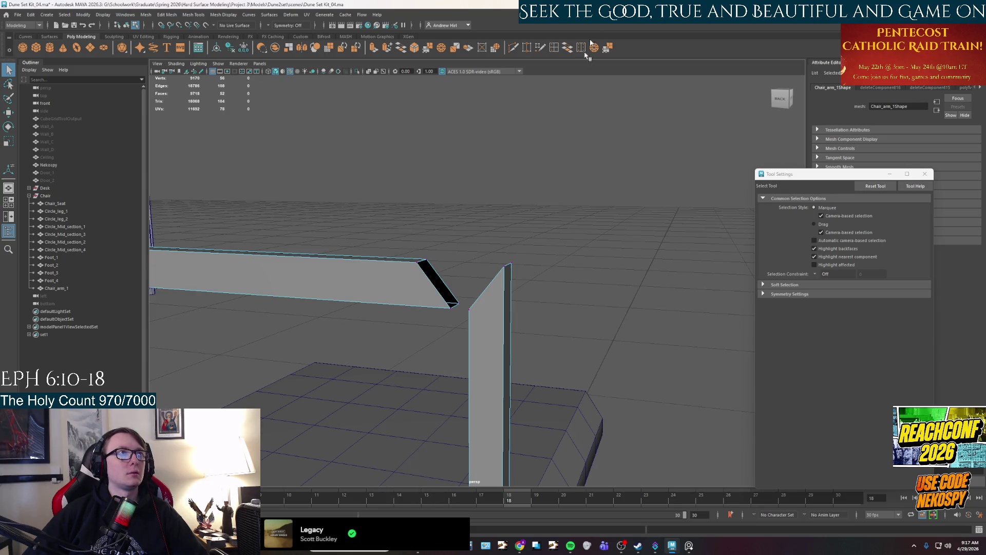
pyautogui.click(526, 47)
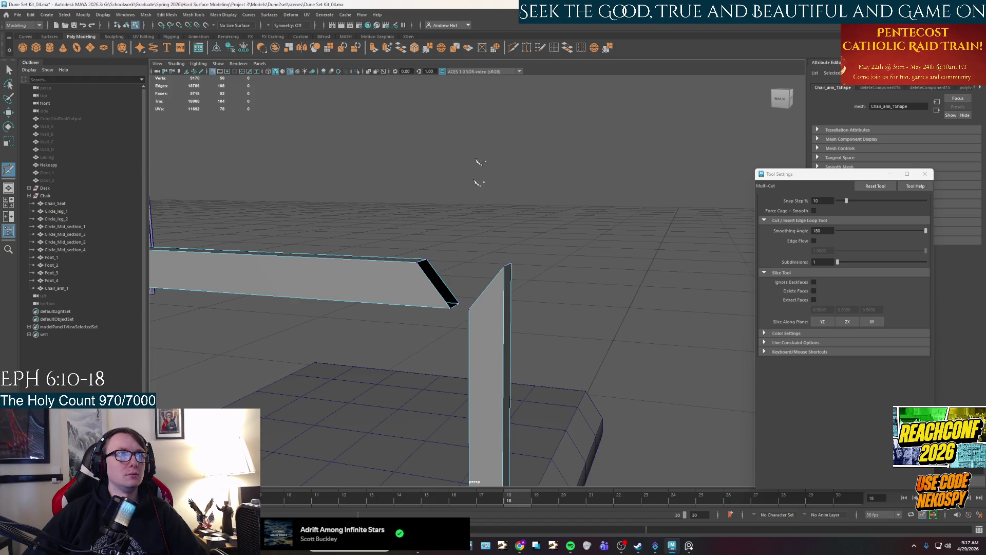
pyautogui.click(527, 49)
pyautogui.moveTo(421, 261); pyautogui.dragTo(509, 264)
pyautogui.moveTo(420, 266)
pyautogui.mouseDown()
pyautogui.moveTo(509, 264)
pyautogui.moveTo(438, 266)
pyautogui.moveTo(509, 264)
pyautogui.moveTo(517, 282)
pyautogui.moveTo(497, 284)
pyautogui.mouseUp()
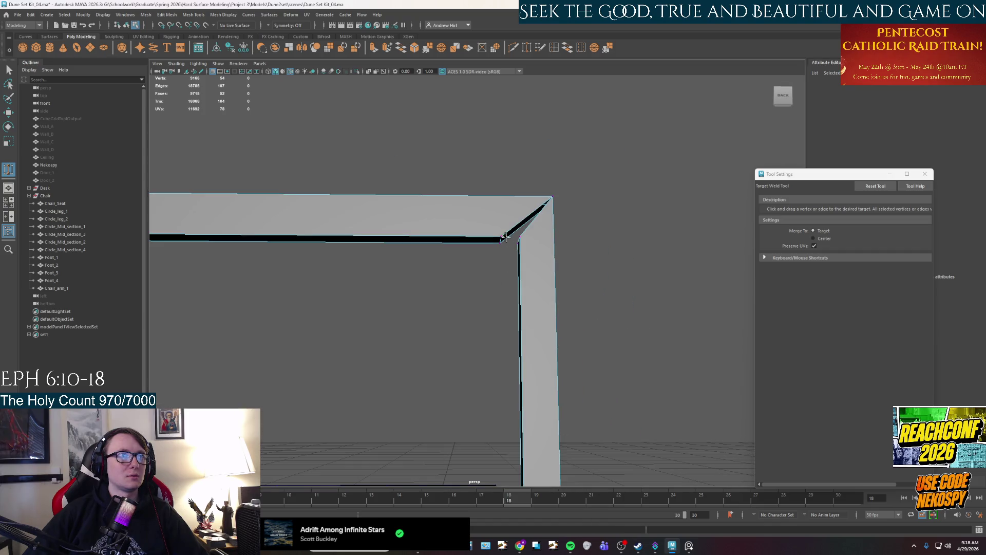
pyautogui.moveTo(511, 233)
pyautogui.mouseDown()
pyautogui.moveTo(515, 241)
pyautogui.moveTo(501, 240)
pyautogui.mouseUp()
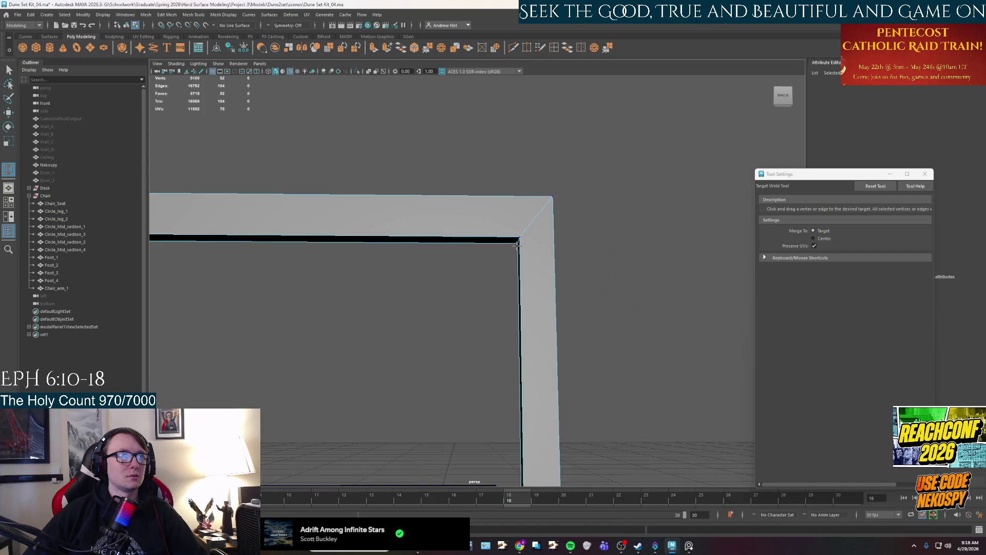
pyautogui.scroll(-5, 508, 257)
pyautogui.keyDown('alt'); pyautogui.moveTo(508, 257); pyautogui.dragTo(650, 305, button='middle'); pyautogui.keyUp('alt')
# Select the whole arm frame from a three-quarter view and show the reference photo
pyautogui.scroll(-3, 649, 306)
pyautogui.moveTo(650, 305)
pyautogui.keyDown('alt'); pyautogui.mouseDown()
pyautogui.moveTo(502, 372)
pyautogui.moveTo(477, 360)
pyautogui.moveTo(490, 307)
pyautogui.moveTo(496, 335)
pyautogui.mouseUp(); pyautogui.keyUp('alt')
pyautogui.scroll(-3, 496, 335)
pyautogui.moveTo(688, 337); pyautogui.dragTo(711, 307, button='right')
pyautogui.moveTo(711, 307)
pyautogui.keyDown('alt'); pyautogui.mouseDown()
pyautogui.moveTo(613, 400)
pyautogui.moveTo(565, 390)
pyautogui.moveTo(611, 400)
pyautogui.mouseUp(); pyautogui.keyUp('alt')
pyautogui.click(687, 547)
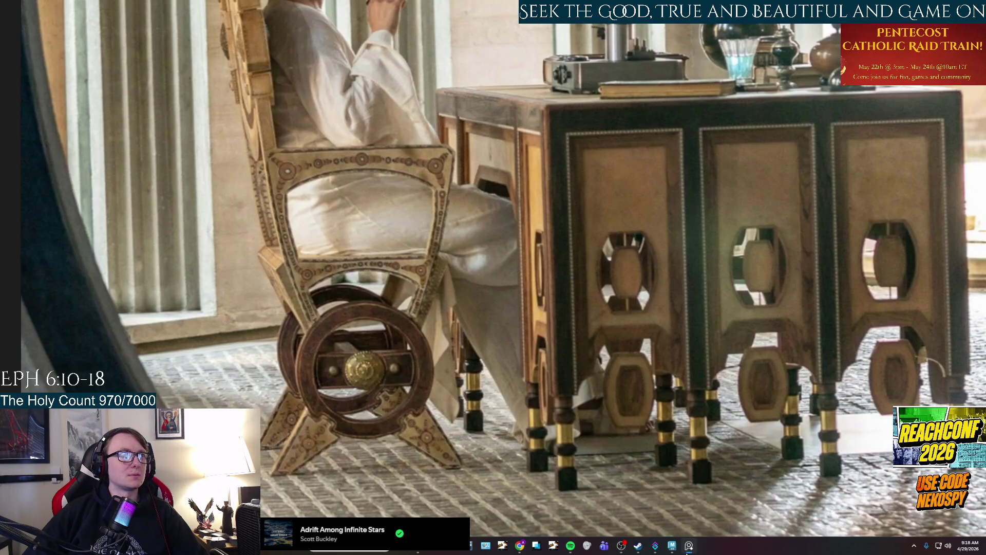
# Set the Insert Edge Loop Tool to Multiple edge loops with a count of 3
pyautogui.click(689, 545)
pyautogui.keyDown('alt'); pyautogui.moveTo(528, 347); pyautogui.dragTo(529, 345); pyautogui.keyUp('alt')
pyautogui.scroll(5, 529, 345)
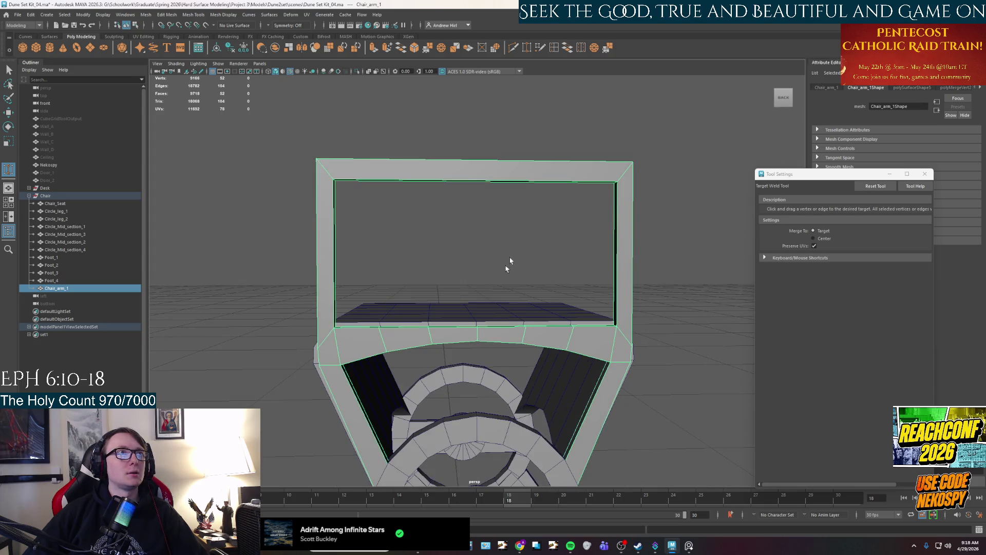
pyautogui.press('q')
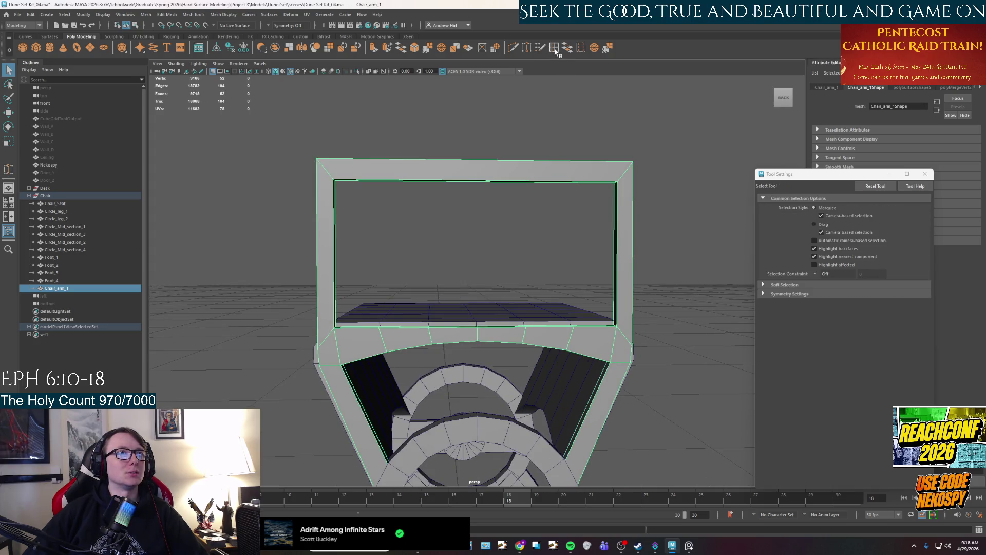
pyautogui.click(552, 46)
pyautogui.click(814, 245)
pyautogui.click(819, 261)
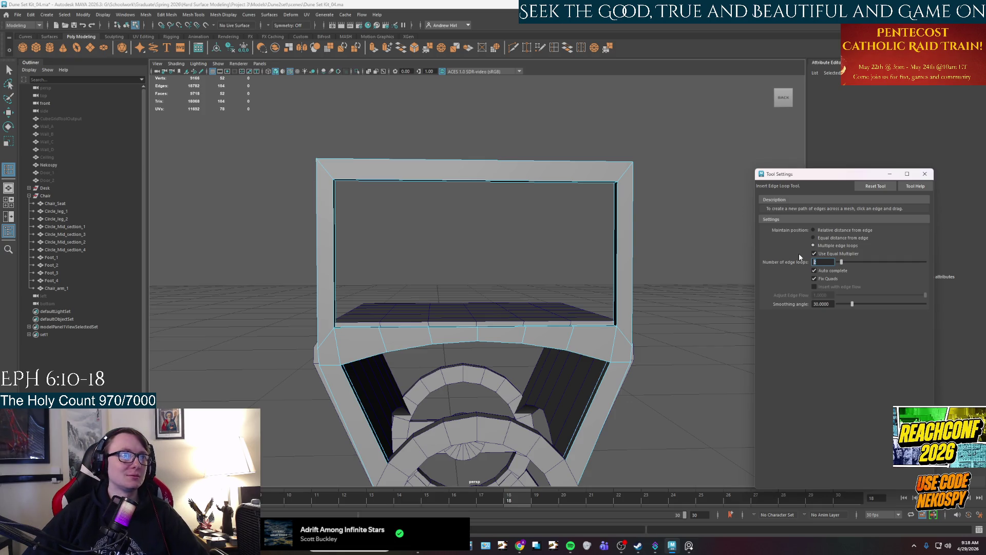
pyautogui.write('3')
pyautogui.press('Return')
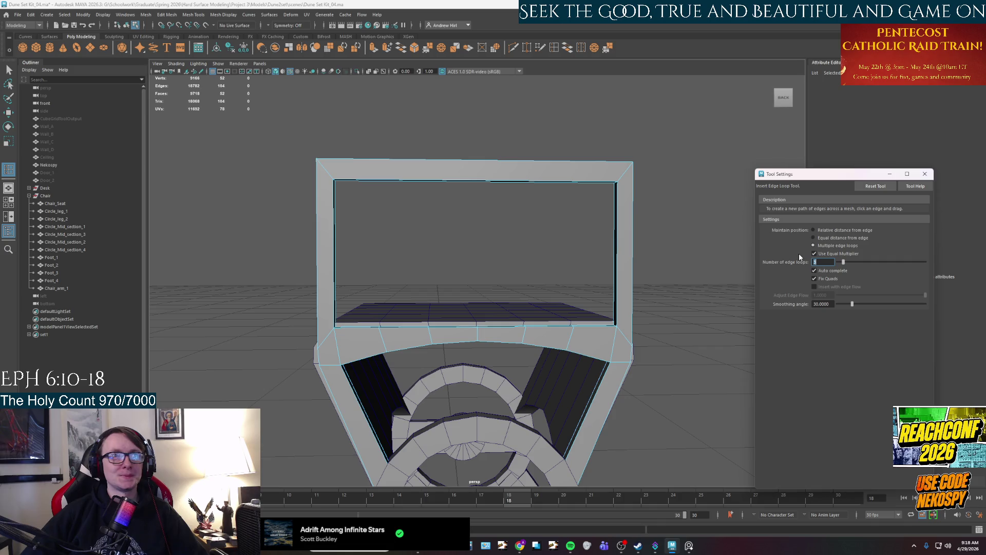
# Insert three-loop sets through the frame's right side, left side and top bar
pyautogui.click(618, 253)
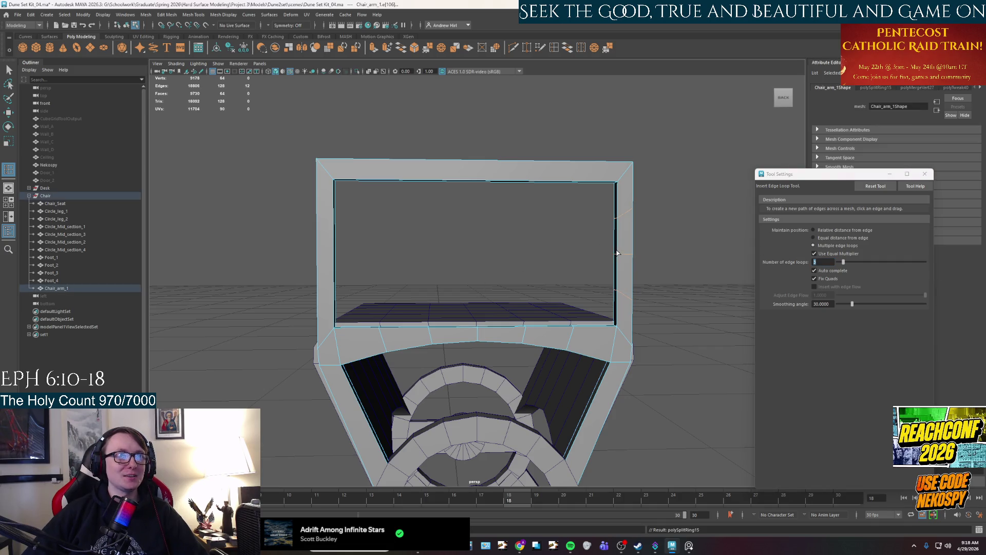
pyautogui.click(334, 247)
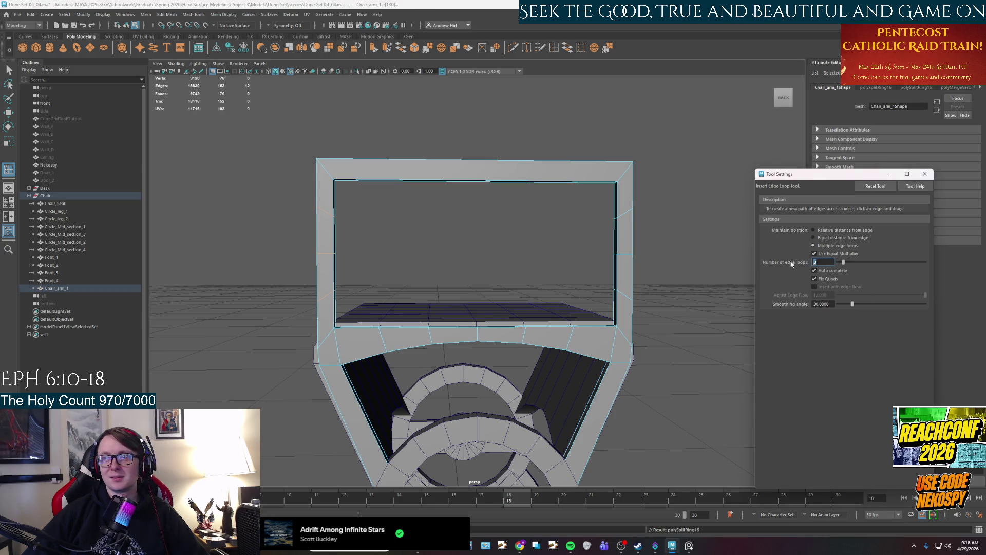
pyautogui.click(477, 179)
pyautogui.moveTo(478, 179)
pyautogui.keyDown('alt'); pyautogui.mouseDown()
pyautogui.moveTo(471, 250)
pyautogui.moveTo(510, 251)
pyautogui.mouseUp(); pyautogui.keyUp('alt')
pyautogui.moveTo(511, 251)
pyautogui.keyDown('alt'); pyautogui.mouseDown(button='middle')
pyautogui.moveTo(562, 368)
pyautogui.moveTo(549, 385)
pyautogui.moveTo(535, 380)
pyautogui.mouseUp(button='middle'); pyautogui.keyUp('alt')
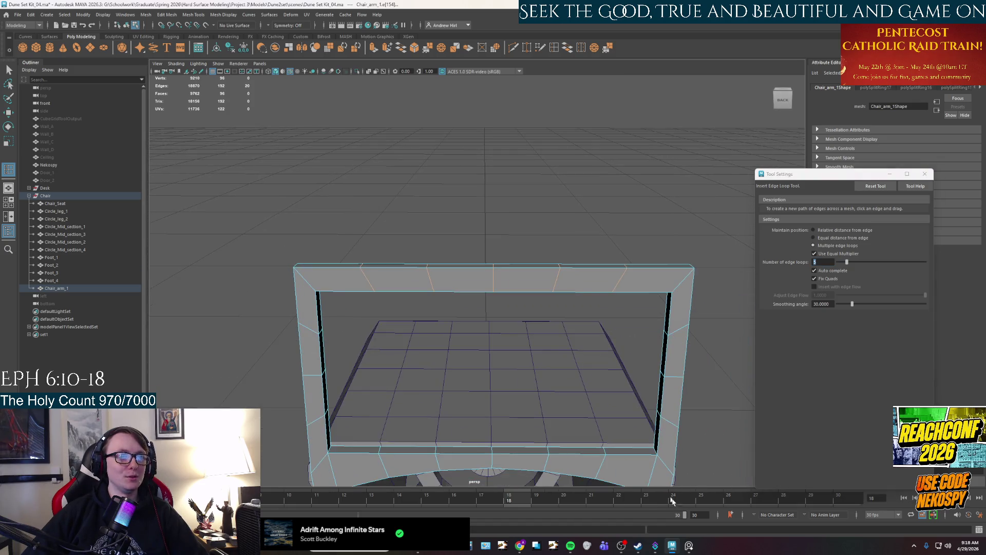
pyautogui.click(688, 545)
pyautogui.click(688, 545)
pyautogui.moveTo(549, 359)
pyautogui.keyDown('alt'); pyautogui.mouseDown()
pyautogui.moveTo(580, 361)
pyautogui.moveTo(568, 253)
pyautogui.mouseUp(); pyautogui.keyUp('alt')
pyautogui.moveTo(568, 254); pyautogui.dragTo(567, 261, button='right')
# Frame the arm frame straight-on and compare it with the reference photo
pyautogui.keyDown('alt'); pyautogui.moveTo(568, 262); pyautogui.dragTo(546, 279); pyautogui.keyUp('alt')
pyautogui.press('w')
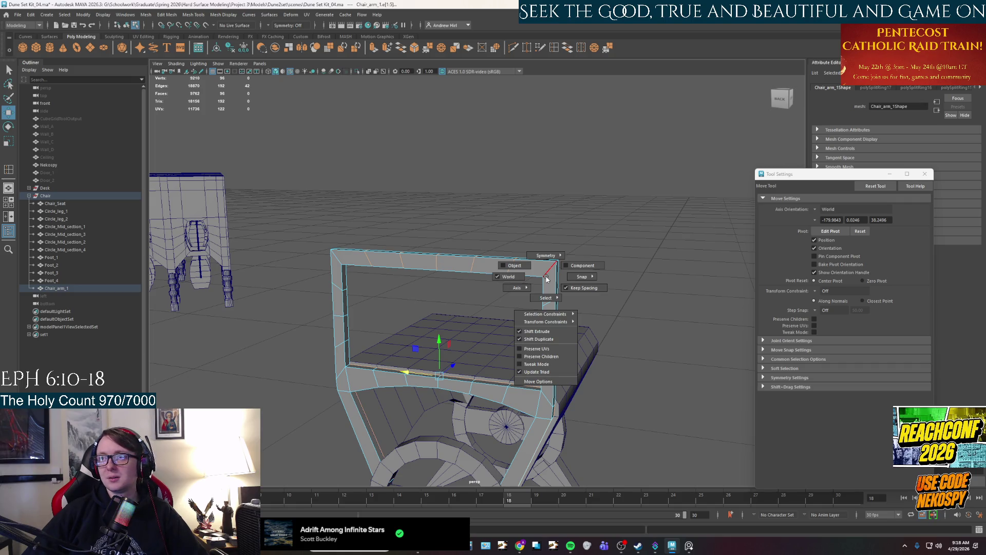
pyautogui.click(546, 279)
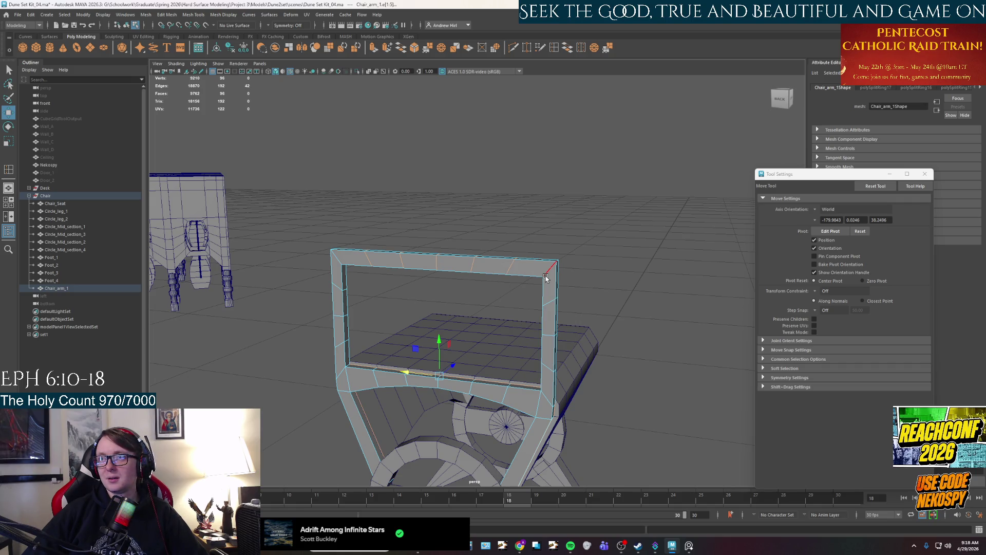
pyautogui.moveTo(492, 313)
pyautogui.keyDown('alt'); pyautogui.mouseDown()
pyautogui.moveTo(509, 312)
pyautogui.moveTo(501, 372)
pyautogui.moveTo(508, 282)
pyautogui.moveTo(469, 355)
pyautogui.moveTo(408, 333)
pyautogui.moveTo(689, 547)
pyautogui.mouseUp(); pyautogui.keyUp('alt')
pyautogui.moveTo(689, 548)
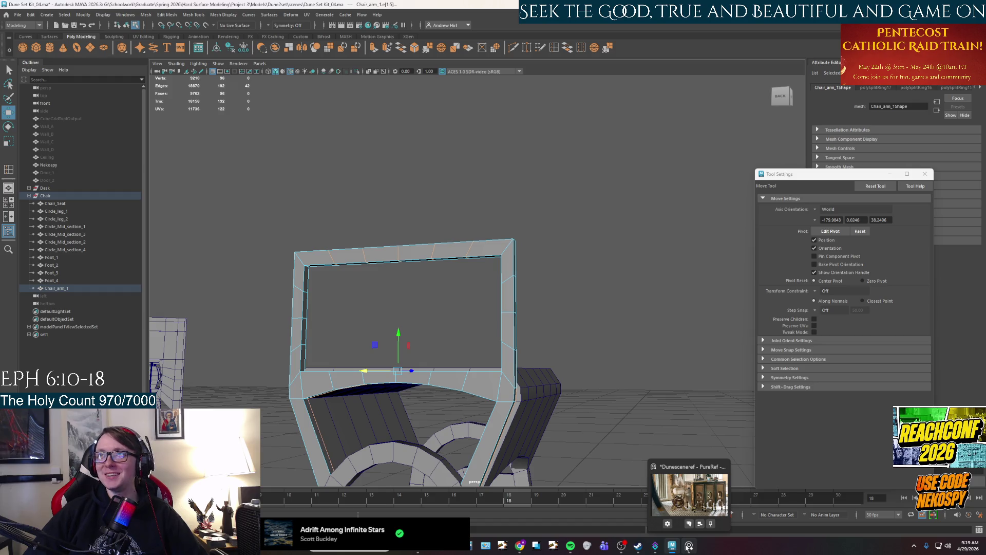
pyautogui.keyDown('alt'); pyautogui.moveTo(378, 341); pyautogui.dragTo(394, 347); pyautogui.keyUp('alt')
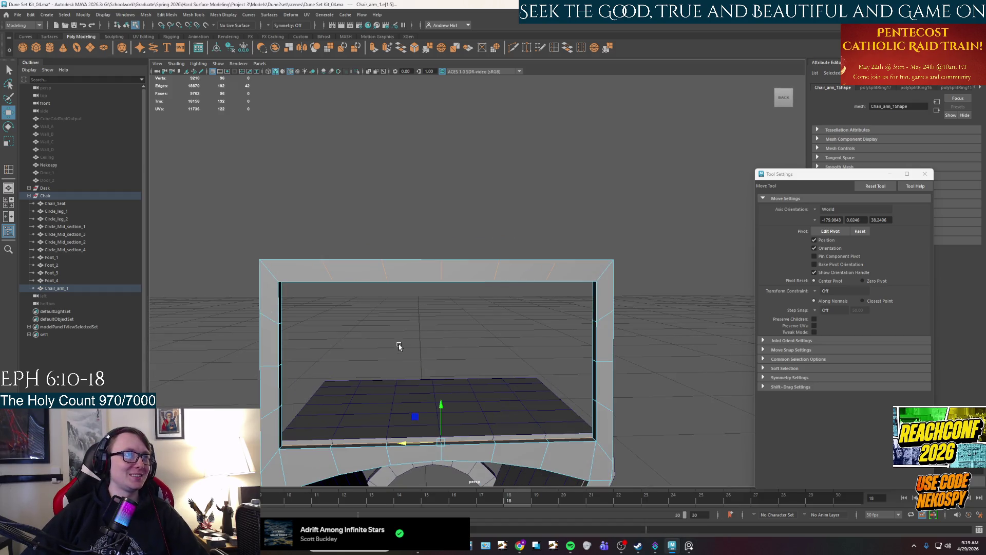
pyautogui.click(688, 546)
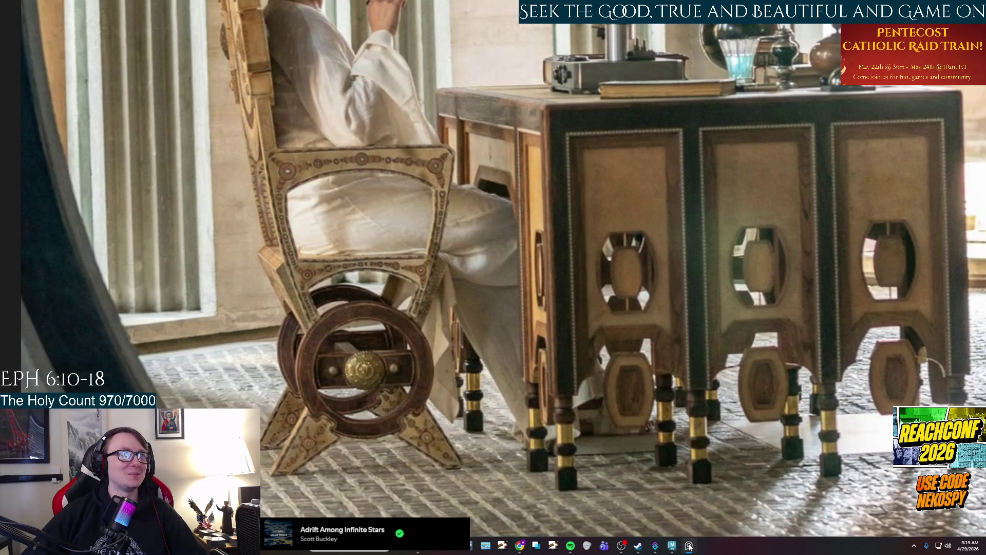
pyautogui.click(688, 545)
pyautogui.scroll(3, 489, 345)
# Select the two top inner corner edges and move them down to angle the corners
pyautogui.moveTo(304, 236); pyautogui.dragTo(264, 224, button='right')
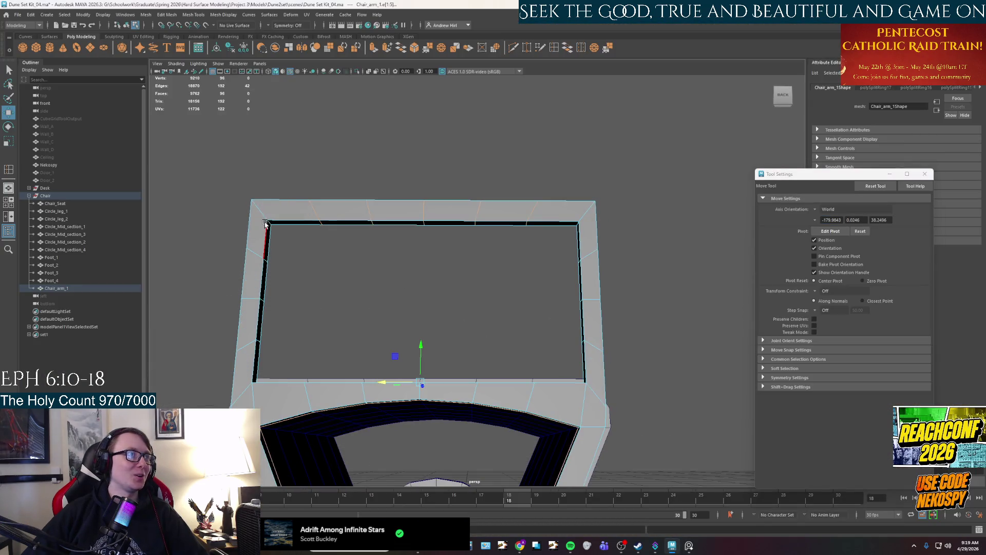
pyautogui.click(265, 223)
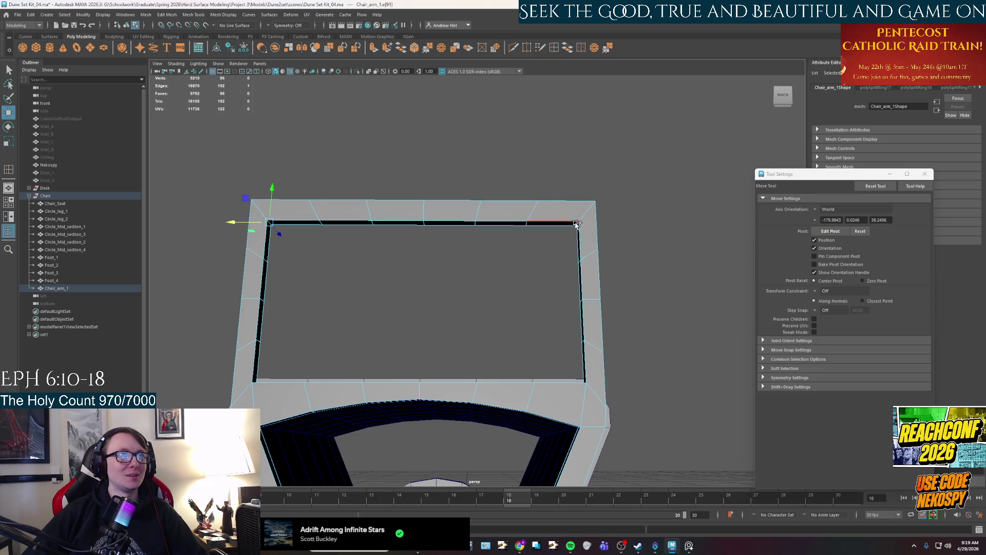
pyautogui.keyDown('shift'); pyautogui.click(577, 224); pyautogui.keyUp('shift')
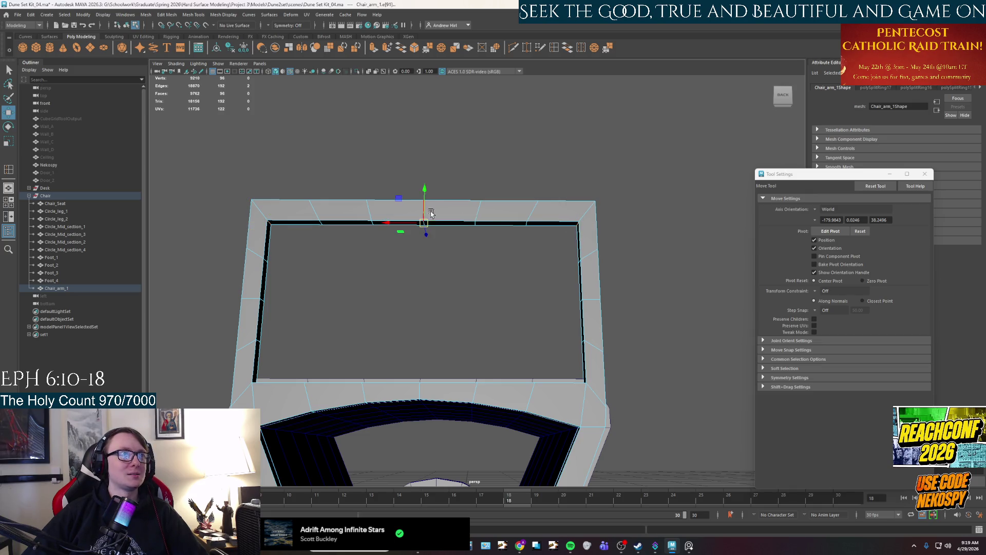
pyautogui.moveTo(427, 213); pyautogui.dragTo(424, 231)
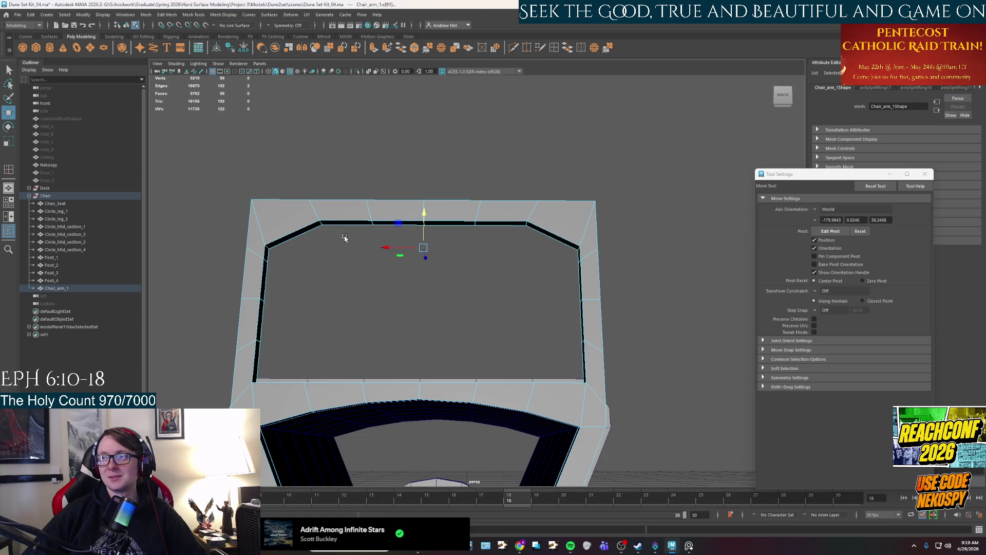
pyautogui.press('q')
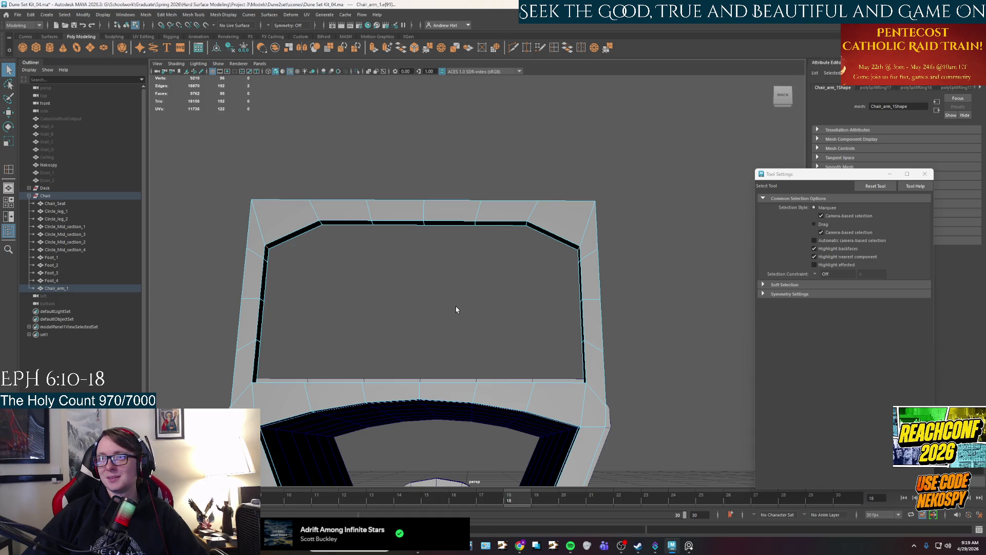
# Select further top inner rim edges for moving, then show the chair reference photo
pyautogui.keyDown('alt'); pyautogui.moveTo(440, 313); pyautogui.dragTo(477, 350); pyautogui.keyUp('alt')
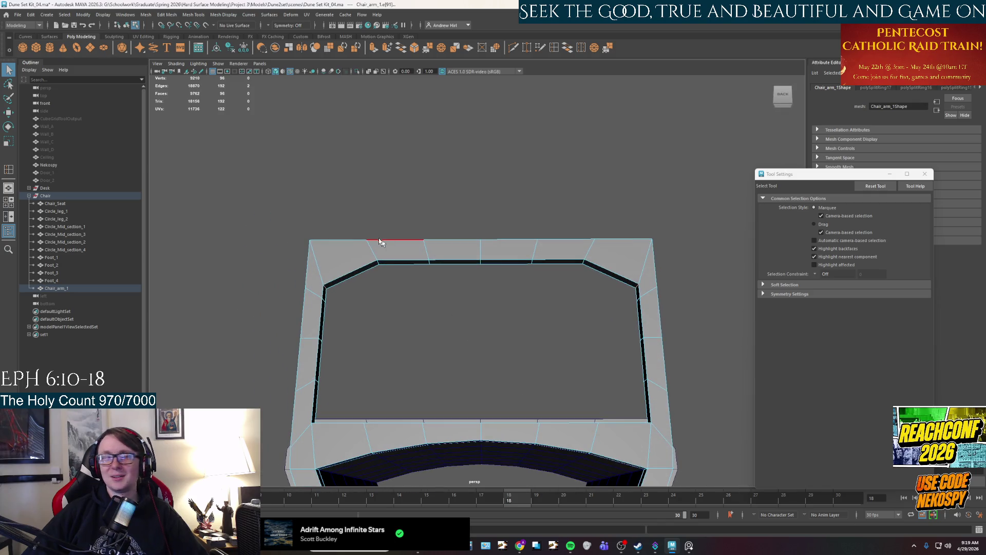
pyautogui.click(406, 262)
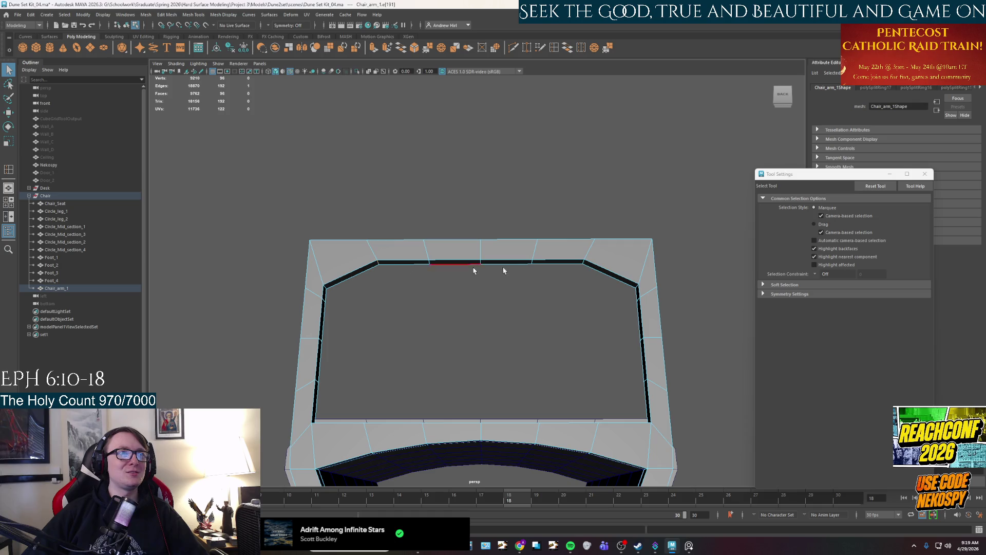
pyautogui.click(584, 263)
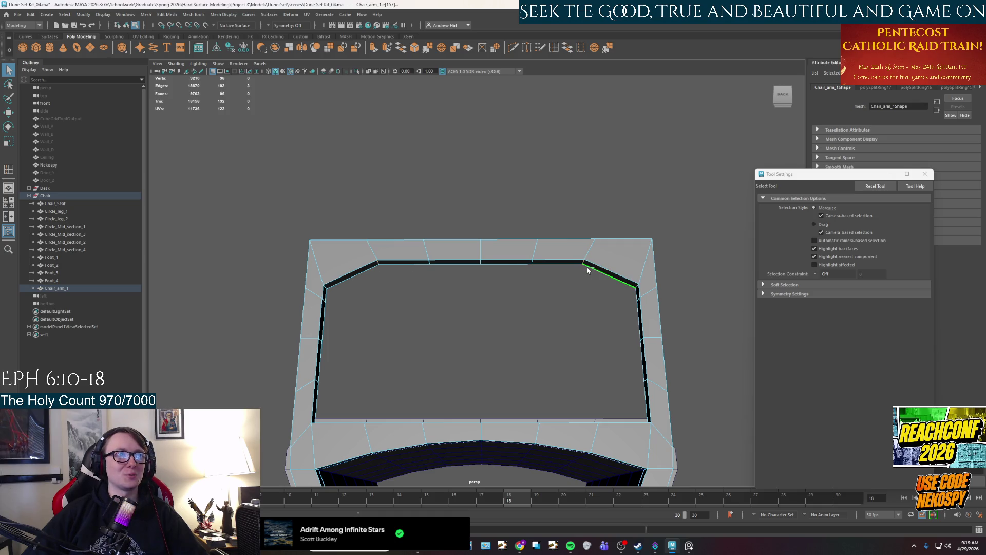
pyautogui.keyDown('shift'); pyautogui.click(575, 261); pyautogui.keyUp('shift')
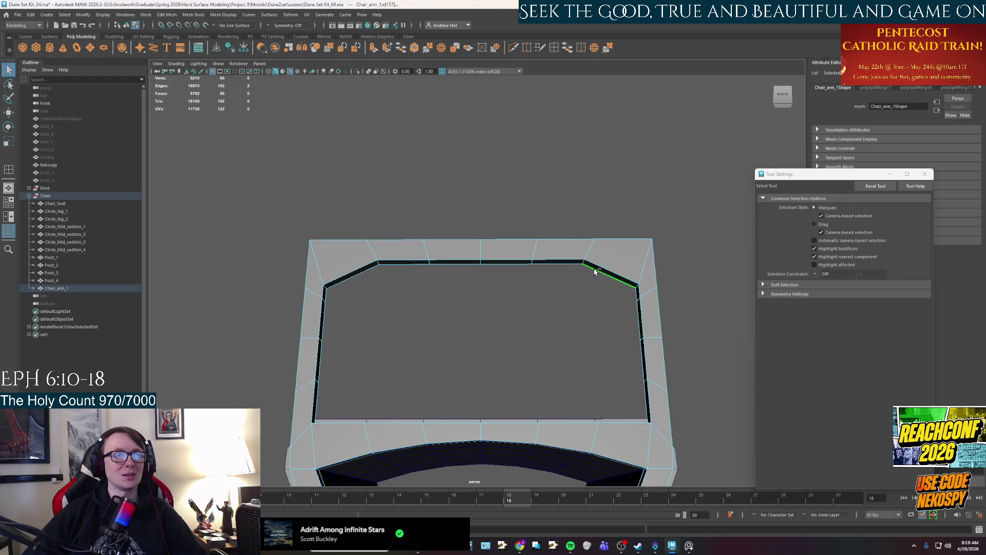
pyautogui.click(379, 263)
pyautogui.keyDown('shift'); pyautogui.click(494, 261); pyautogui.keyUp('shift')
pyautogui.press('w')
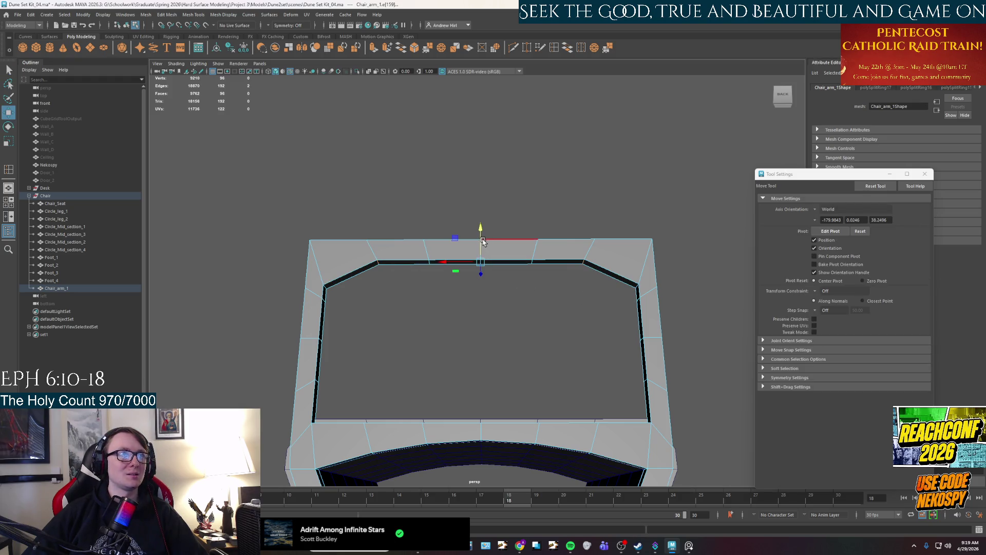
pyautogui.click(481, 246)
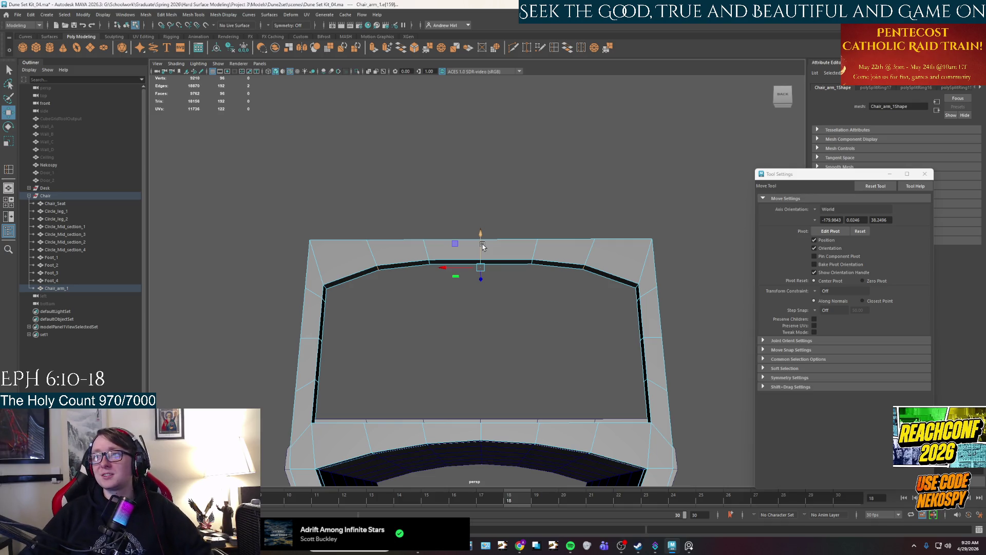
pyautogui.moveTo(440, 312)
pyautogui.keyDown('alt'); pyautogui.mouseDown()
pyautogui.moveTo(479, 338)
pyautogui.moveTo(482, 359)
pyautogui.moveTo(493, 356)
pyautogui.moveTo(470, 379)
pyautogui.moveTo(484, 264)
pyautogui.moveTo(462, 272)
pyautogui.mouseUp(); pyautogui.keyUp('alt')
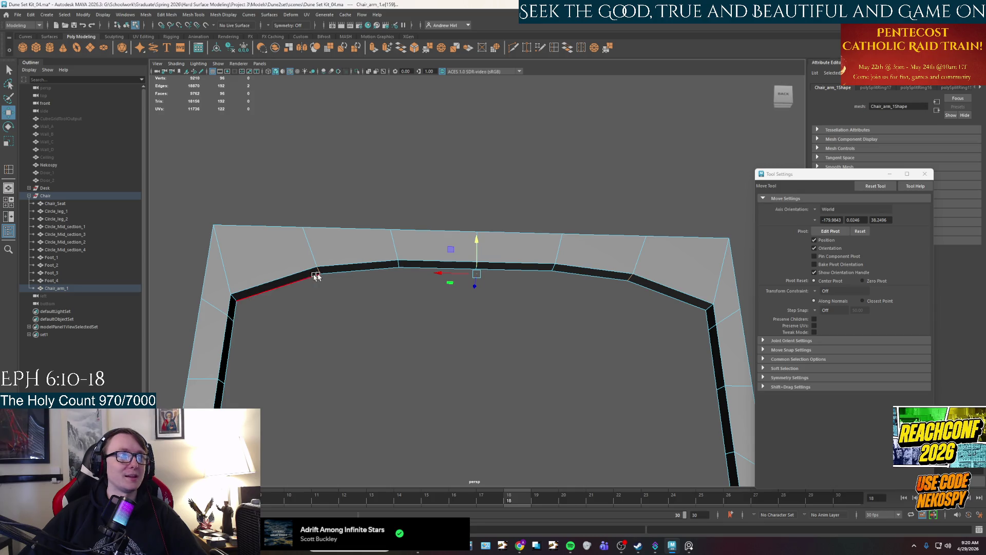
pyautogui.click(688, 545)
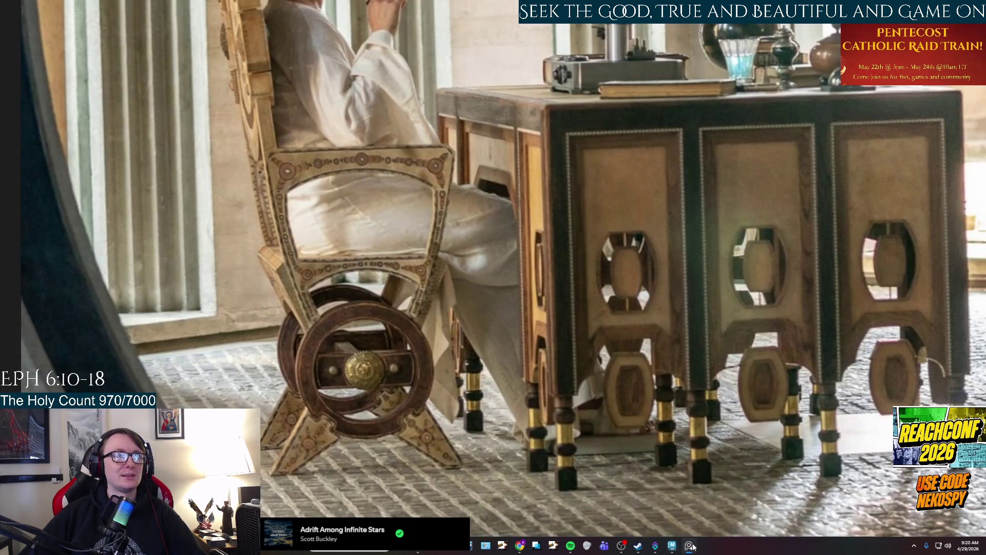
# Select the arm's top face strip and raise it to thicken the top bar
pyautogui.click(688, 546)
pyautogui.moveTo(447, 287)
pyautogui.keyDown('alt'); pyautogui.mouseDown()
pyautogui.moveTo(462, 323)
pyautogui.moveTo(407, 335)
pyautogui.moveTo(409, 353)
pyautogui.moveTo(429, 341)
pyautogui.moveTo(425, 264)
pyautogui.mouseUp(); pyautogui.keyUp('alt')
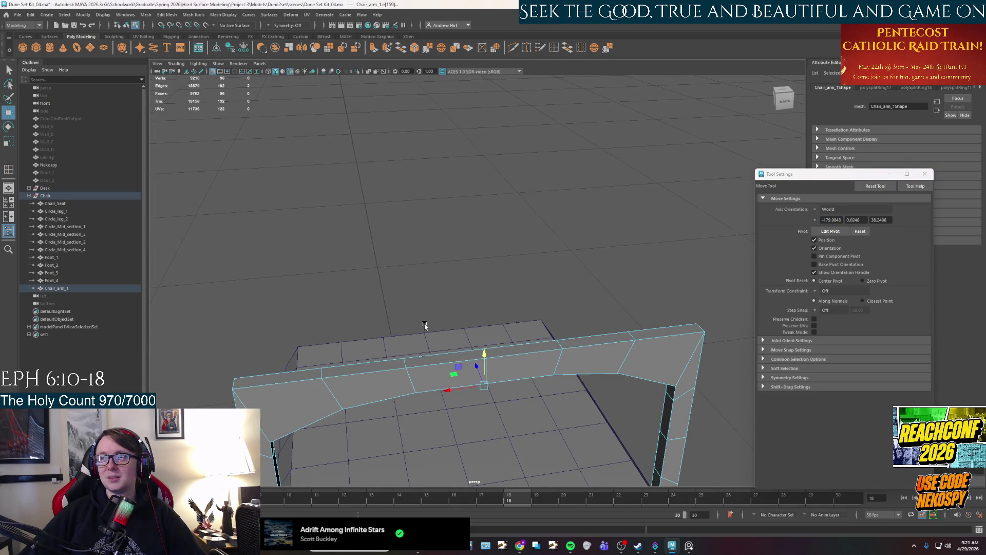
pyautogui.moveTo(254, 328); pyautogui.dragTo(258, 339, button='right')
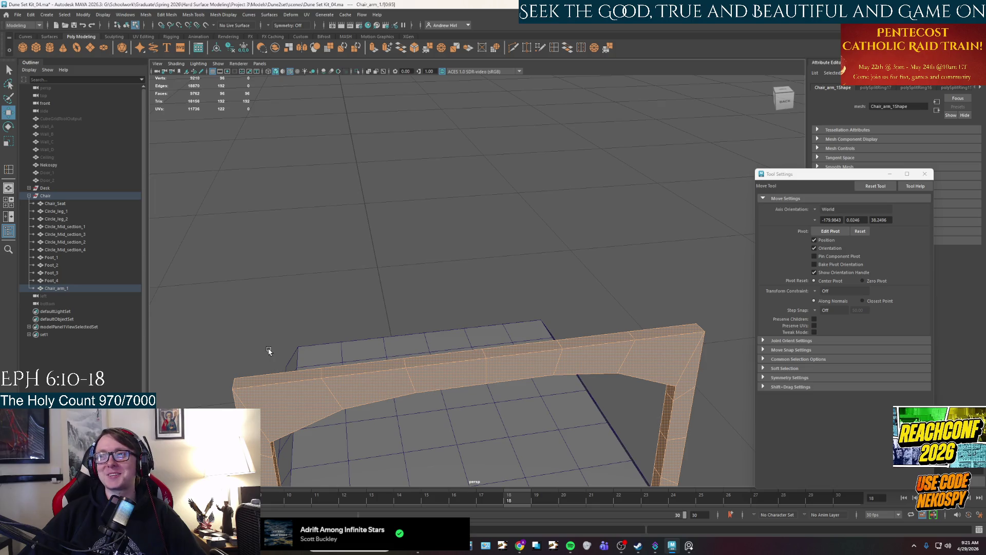
pyautogui.click(277, 378)
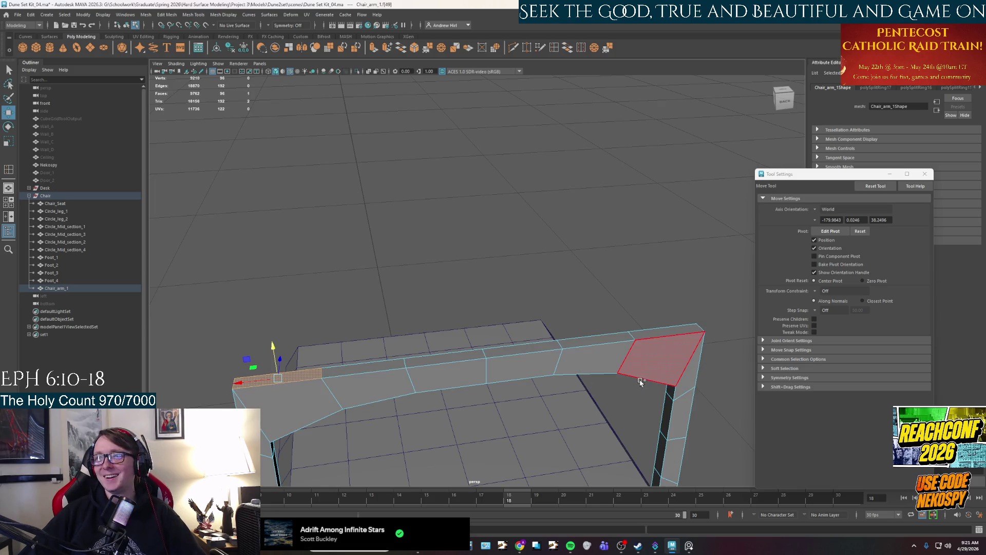
pyautogui.keyDown('shift'); pyautogui.click(662, 362); pyautogui.keyUp('shift')
pyautogui.keyDown('alt'); pyautogui.moveTo(663, 362); pyautogui.dragTo(308, 350); pyautogui.keyUp('alt')
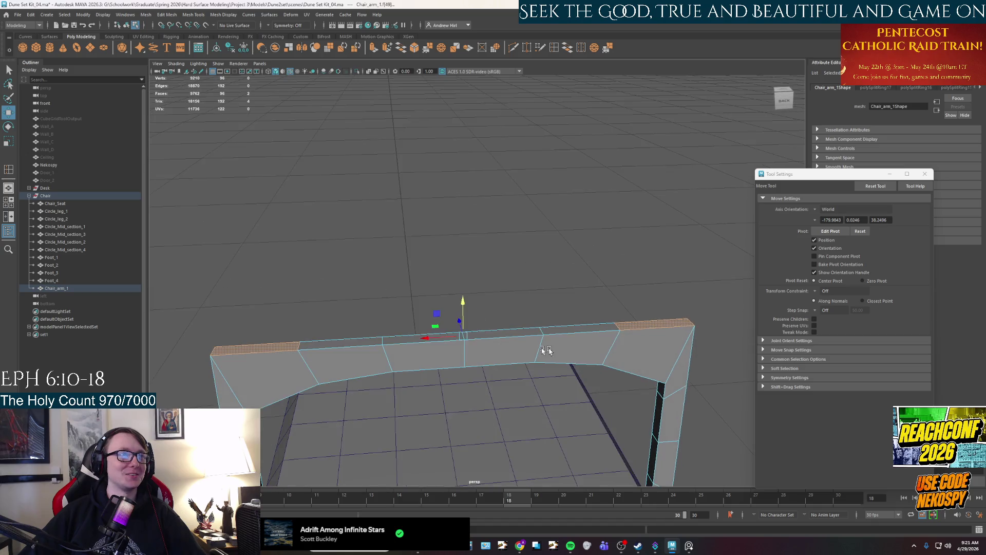
pyautogui.keyDown('shift'); pyautogui.click(283, 348); pyautogui.keyUp('shift')
pyautogui.keyDown('shift'); pyautogui.doubleClick(655, 325); pyautogui.keyUp('shift')
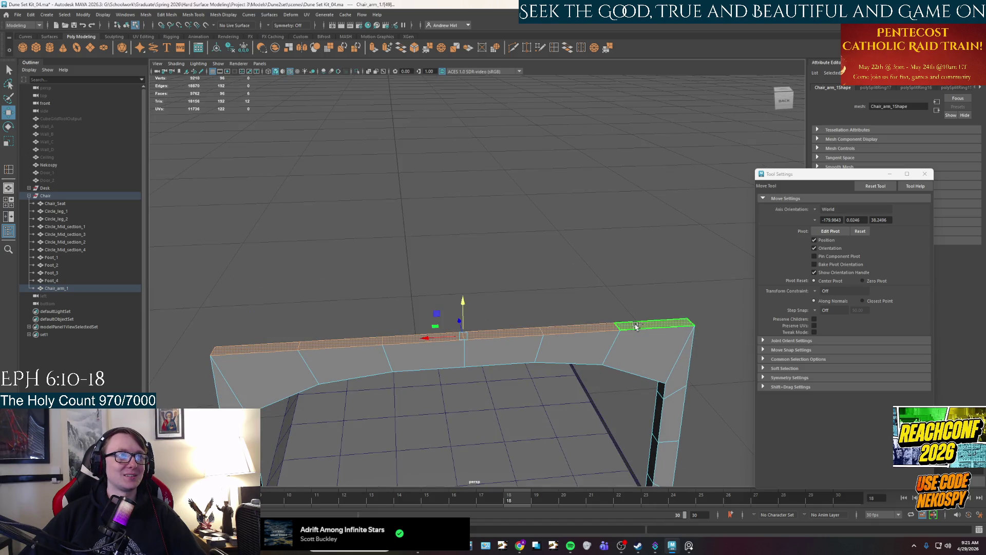
pyautogui.moveTo(451, 311); pyautogui.dragTo(453, 300)
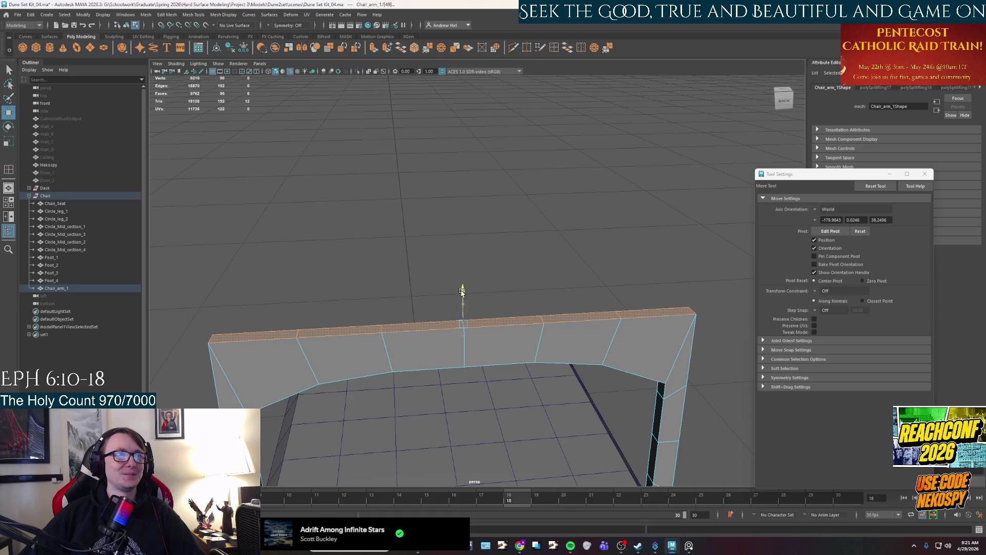
# Clear the selection, tumble to a level front view, and switch to Edge mode
pyautogui.click(565, 308)
pyautogui.moveTo(628, 337)
pyautogui.keyDown('alt'); pyautogui.mouseDown()
pyautogui.moveTo(652, 391)
pyautogui.moveTo(594, 409)
pyautogui.moveTo(586, 371)
pyautogui.moveTo(482, 249)
pyautogui.mouseUp(); pyautogui.keyUp('alt')
pyautogui.click(488, 250)
pyautogui.moveTo(489, 252); pyautogui.dragTo(491, 230, button='right')
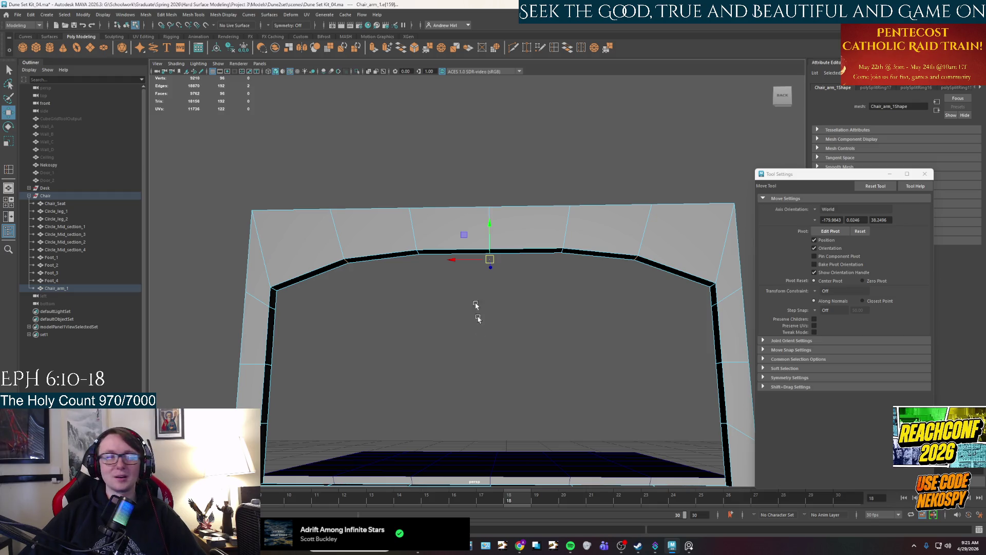
# Raise the centre inner edge of the top bar on Y to form the peak
pyautogui.moveTo(489, 238); pyautogui.dragTo(489, 233)
pyautogui.hotkey('ctrl', 'z')
pyautogui.hotkey('ctrl', 'z')
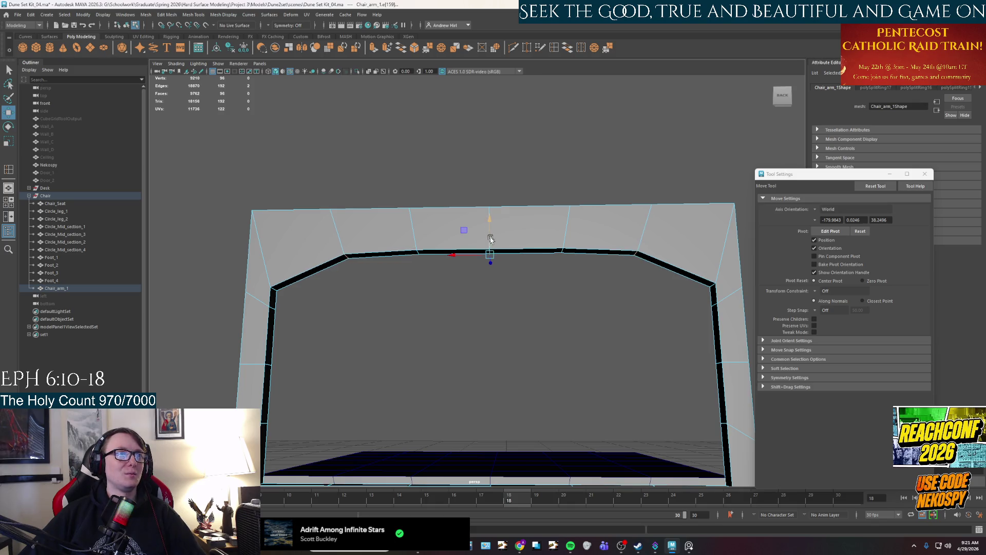
pyautogui.press('q')
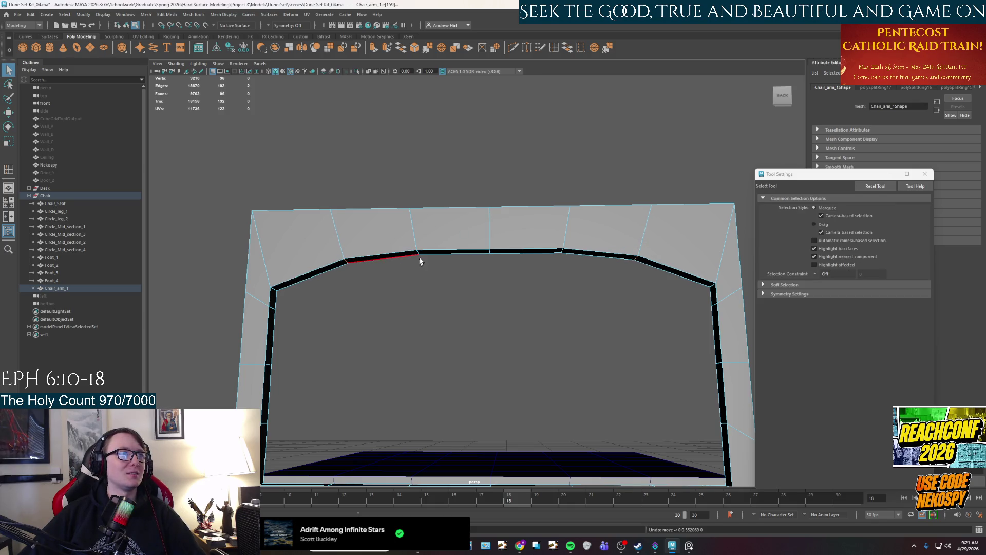
pyautogui.click(485, 252)
pyautogui.press('w')
pyautogui.moveTo(489, 235); pyautogui.dragTo(489, 225)
# Raise the two edges beside the peak to round out the arch, then view the reference photo
pyautogui.click(567, 250)
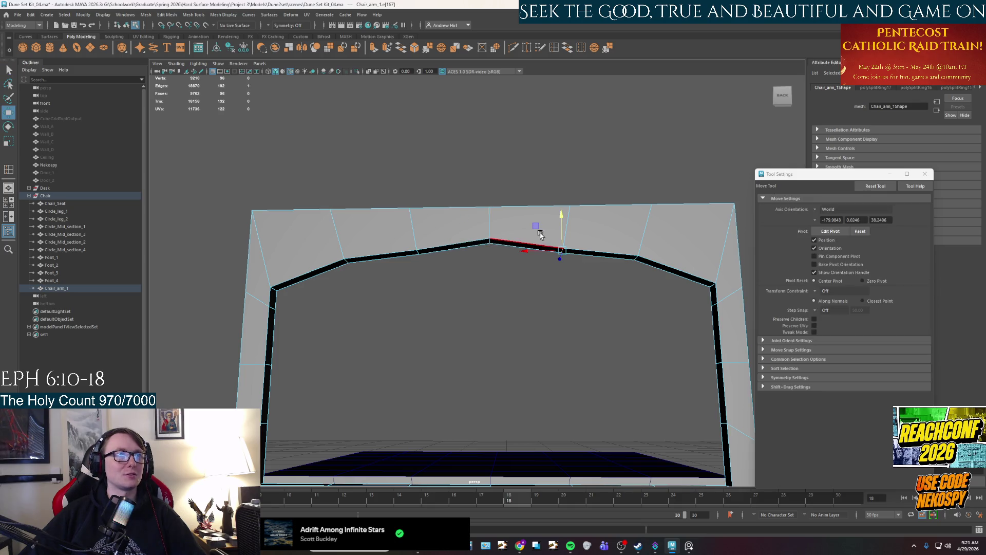
pyautogui.keyDown('shift'); pyautogui.click(417, 253); pyautogui.keyUp('shift')
pyautogui.moveTo(488, 236)
pyautogui.mouseDown()
pyautogui.moveTo(489, 223)
pyautogui.moveTo(487, 303)
pyautogui.moveTo(433, 278)
pyautogui.mouseUp()
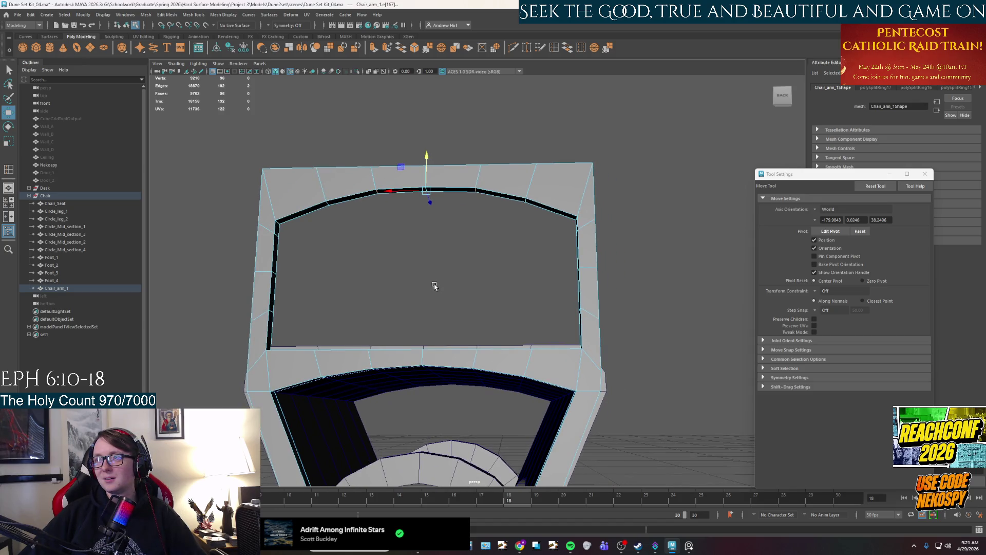
pyautogui.moveTo(427, 289)
pyautogui.keyDown('alt'); pyautogui.mouseDown()
pyautogui.moveTo(473, 297)
pyautogui.moveTo(488, 319)
pyautogui.moveTo(458, 255)
pyautogui.moveTo(560, 428)
pyautogui.moveTo(489, 337)
pyautogui.mouseUp(); pyautogui.keyUp('alt')
pyautogui.click(688, 547)
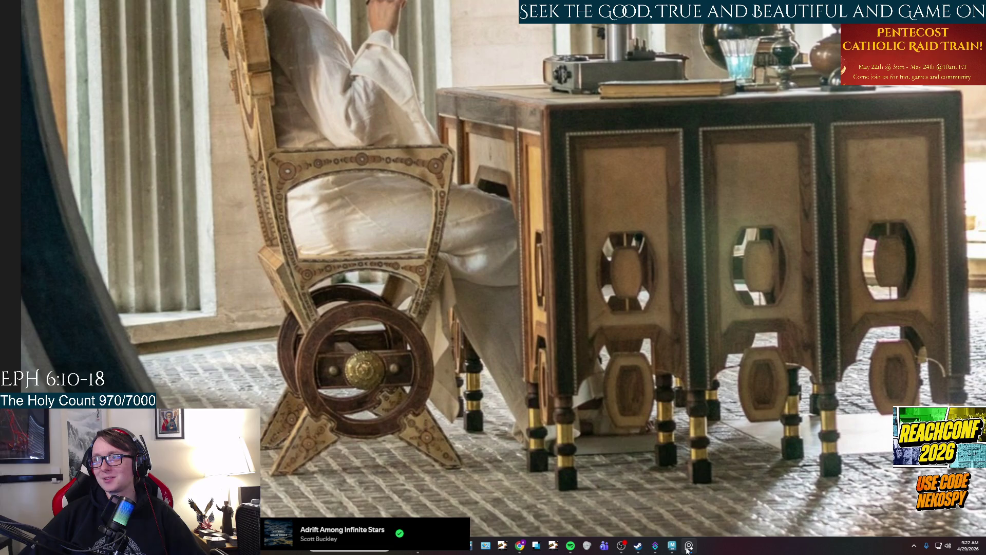
# Study the wider chair-and-desk reference photo, then return to the Maya scene
pyautogui.moveTo(671, 546)
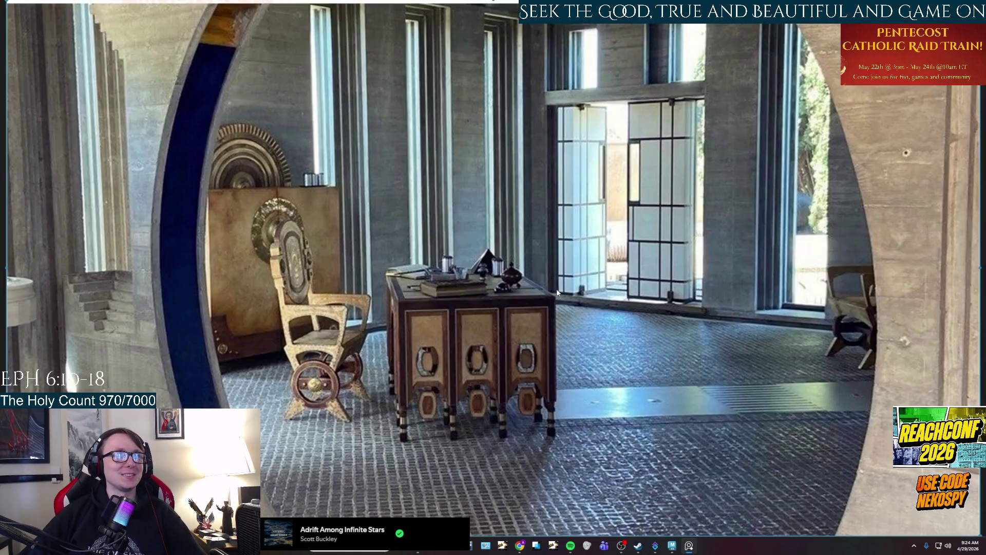
pyautogui.click(670, 546)
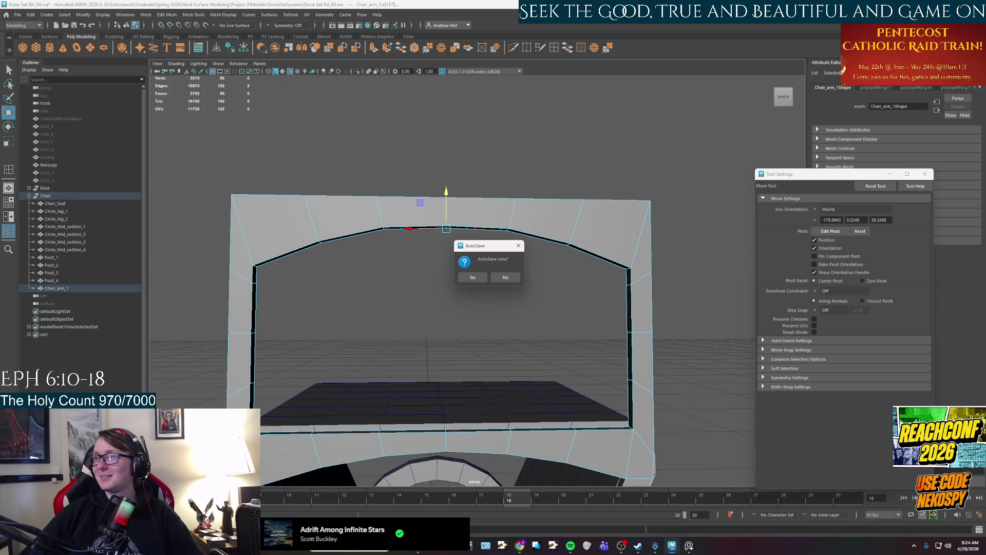
# Dismiss the AutoSave prompt, inspect the arched arm frame, then switch to the room reference photo
pyautogui.click(472, 278)
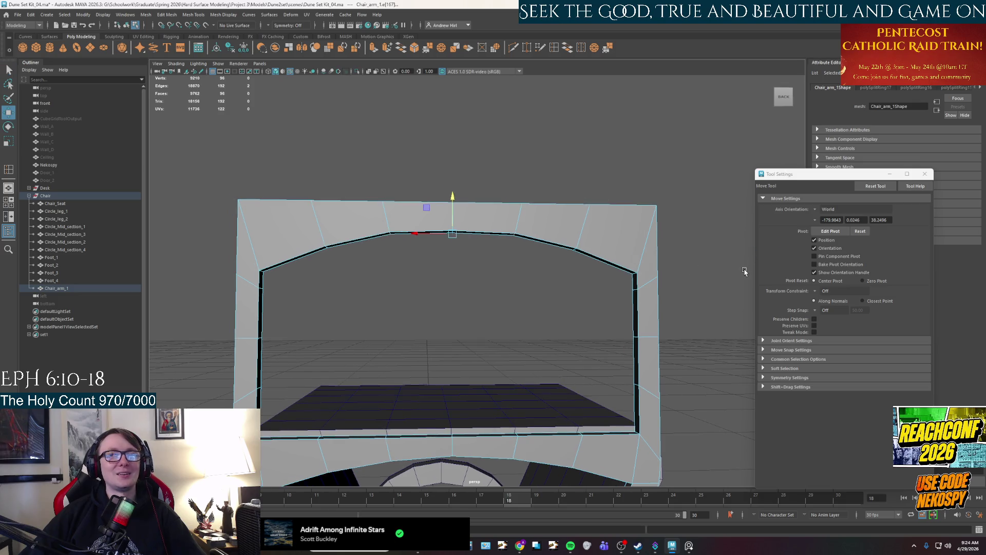
pyautogui.keyDown('alt'); pyautogui.moveTo(744, 272); pyautogui.dragTo(741, 264, button='middle'); pyautogui.keyUp('alt')
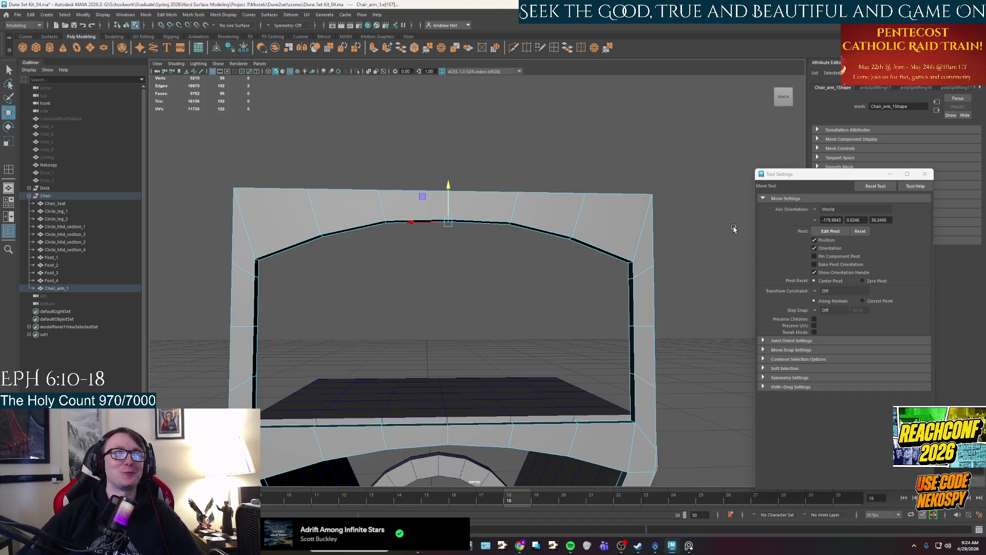
pyautogui.moveTo(484, 276)
pyautogui.keyDown('alt'); pyautogui.mouseDown()
pyautogui.moveTo(510, 295)
pyautogui.moveTo(510, 211)
pyautogui.mouseUp(); pyautogui.keyUp('alt')
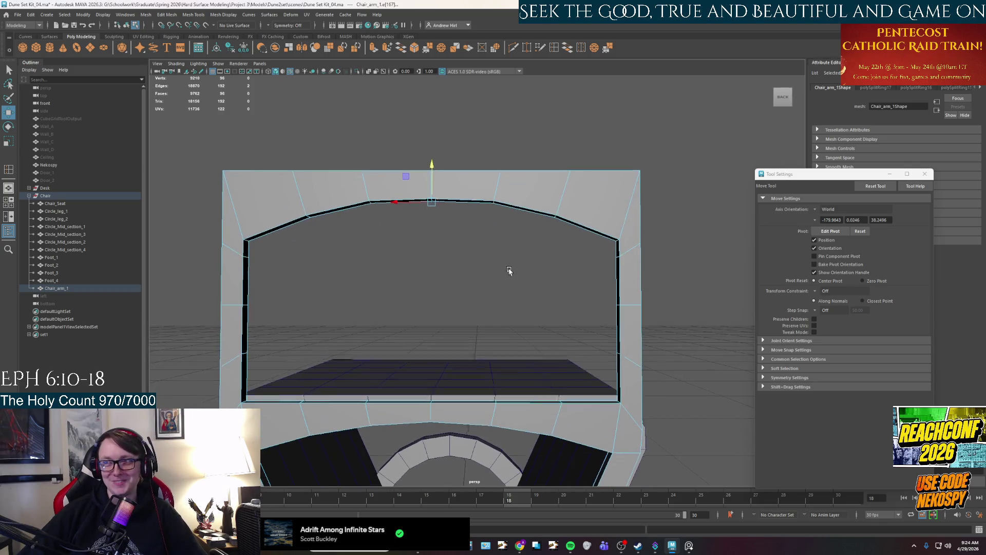
pyautogui.moveTo(666, 550)
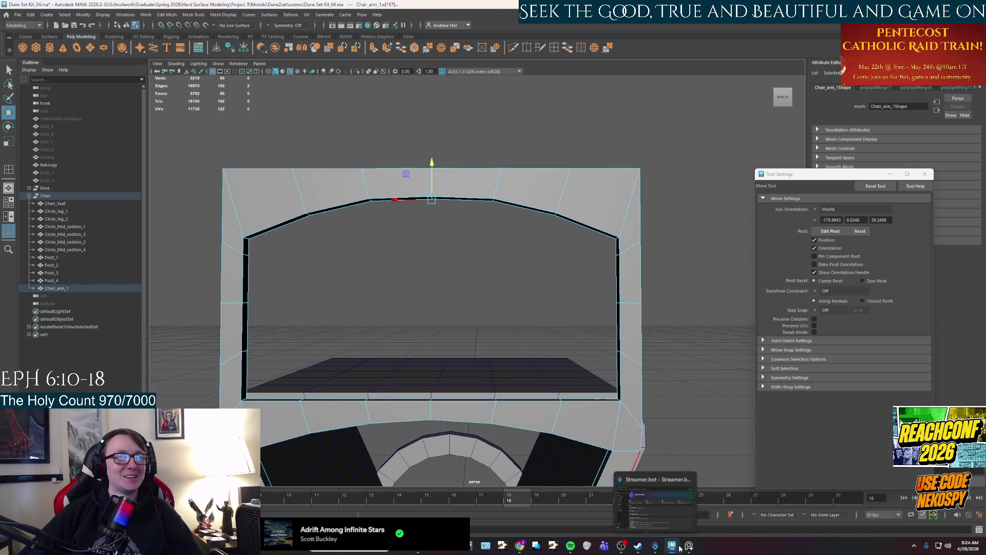
pyautogui.click(688, 547)
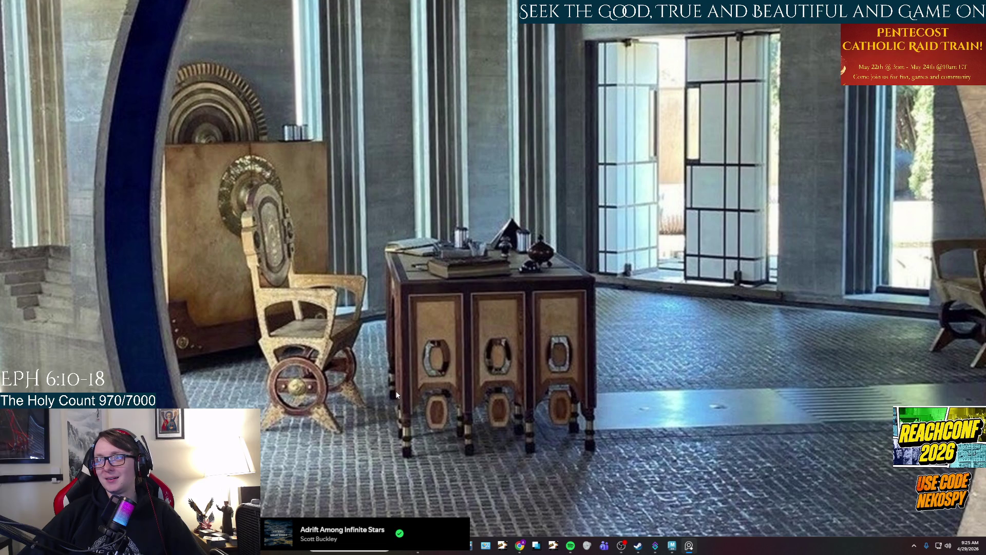
# Zoom and pan the reference photo onto the chair's wooden wheel base, then return to Maya
pyautogui.moveTo(395, 390); pyautogui.dragTo(520, 377)
pyautogui.scroll(-5, 544, 384)
pyautogui.scroll(2, 640, 463)
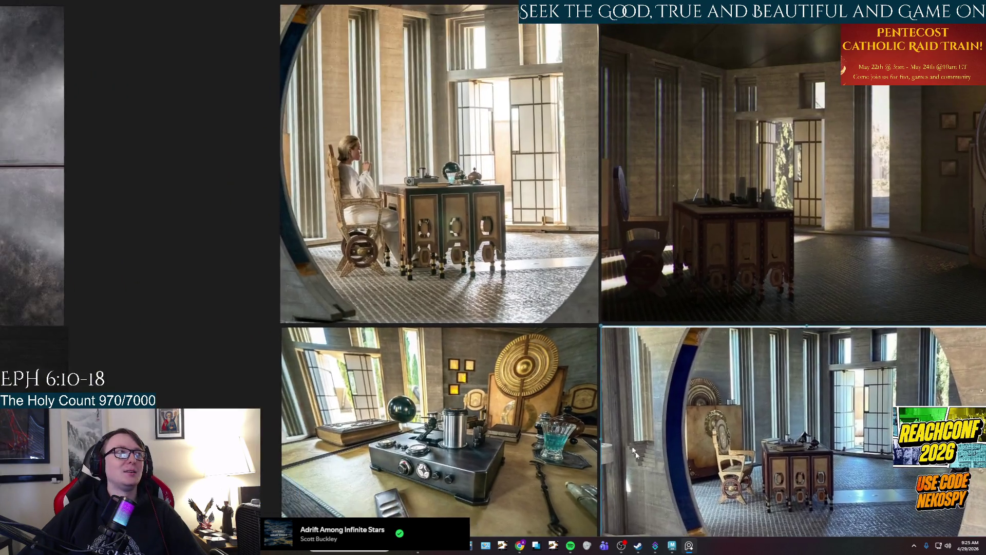
pyautogui.scroll(5, 357, 309)
pyautogui.moveTo(523, 234); pyautogui.dragTo(618, 452)
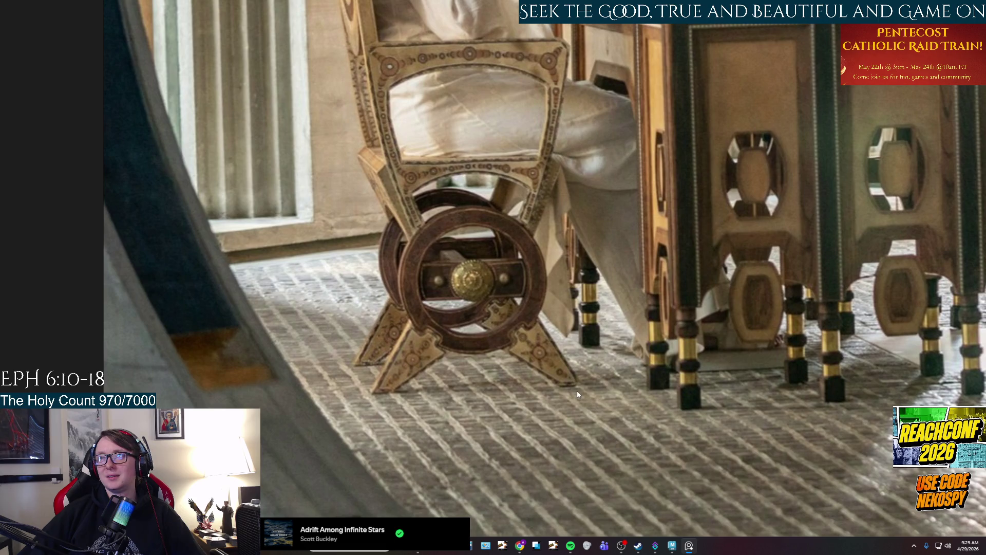
pyautogui.scroll(1, 577, 390)
pyautogui.moveTo(577, 390); pyautogui.dragTo(597, 454)
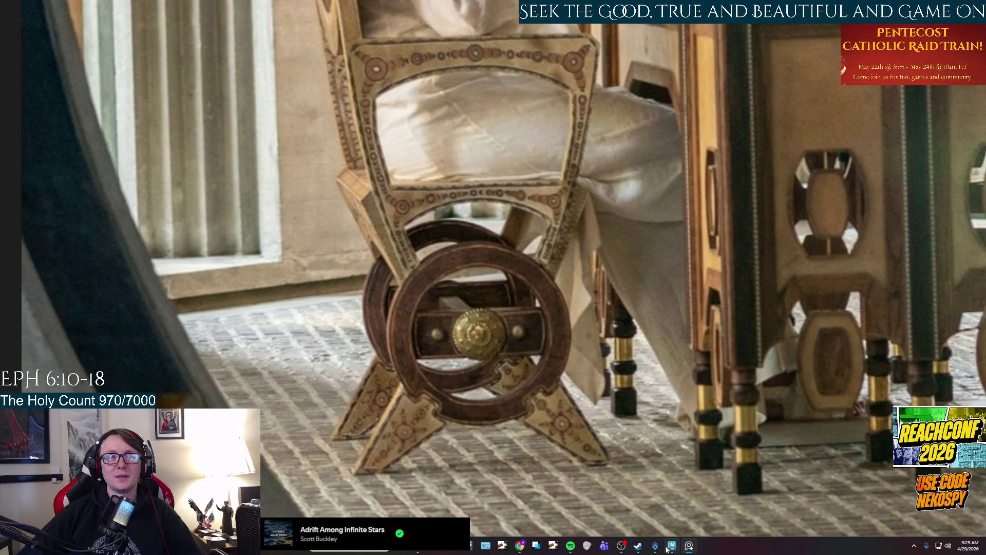
pyautogui.moveTo(666, 547)
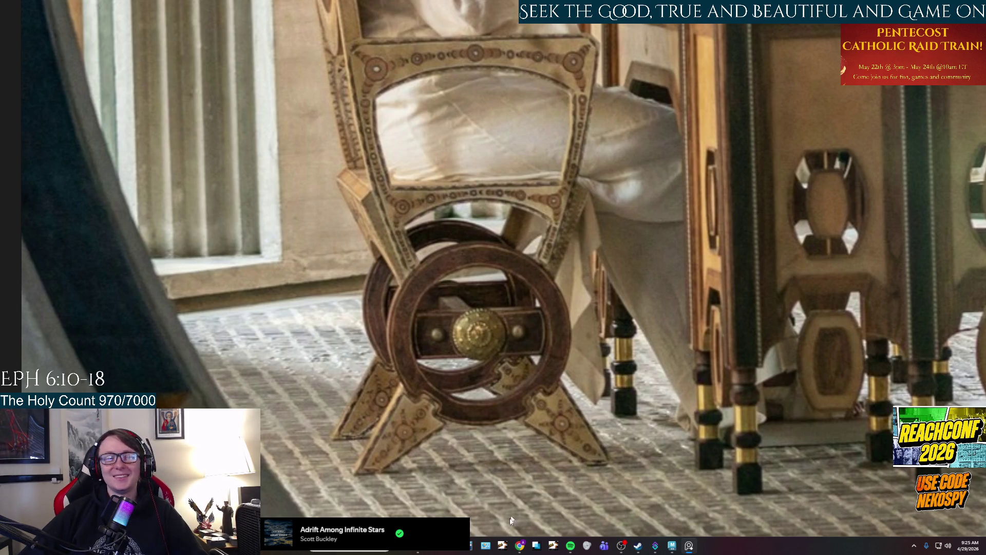
pyautogui.click(674, 547)
# Tumble to face Chair_arm_1 in Edge selection mode and glance at the reference photo again
pyautogui.moveTo(584, 306)
pyautogui.keyDown('alt'); pyautogui.mouseDown()
pyautogui.moveTo(565, 291)
pyautogui.moveTo(523, 327)
pyautogui.moveTo(528, 341)
pyautogui.mouseUp(); pyautogui.keyUp('alt')
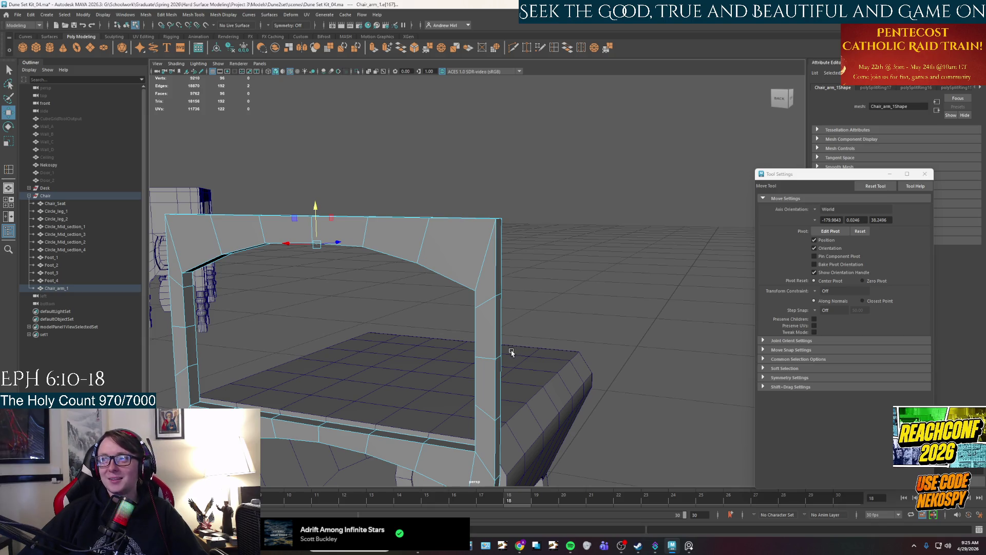
pyautogui.keyDown('alt'); pyautogui.moveTo(511, 353); pyautogui.dragTo(488, 258); pyautogui.keyUp('alt')
pyautogui.moveTo(488, 258); pyautogui.dragTo(481, 217, button='right')
pyautogui.press('q')
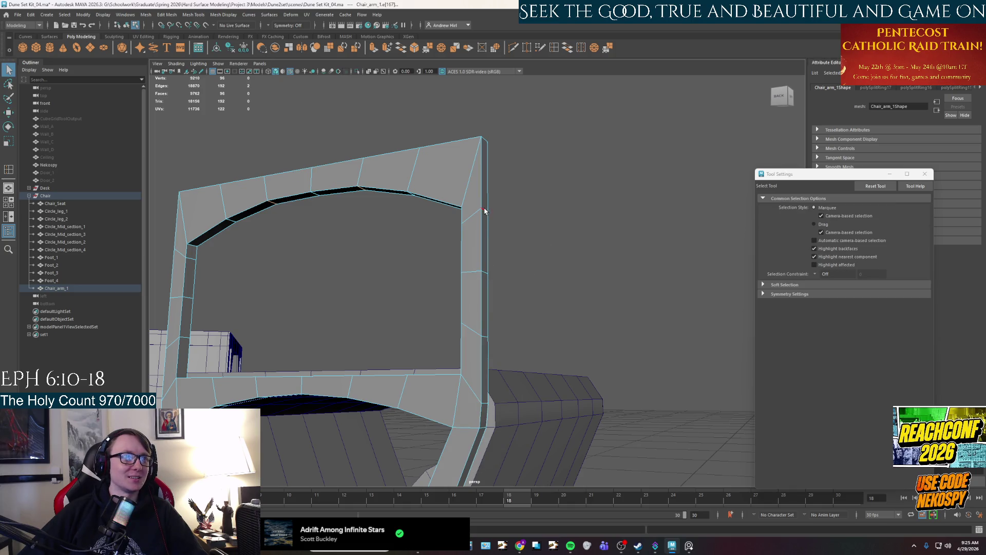
pyautogui.click(689, 545)
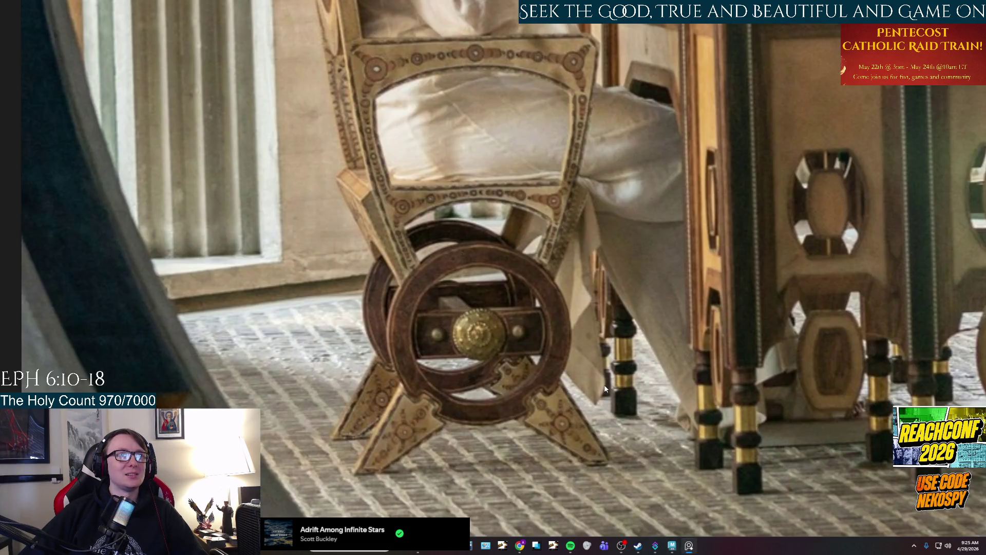
pyautogui.click(672, 548)
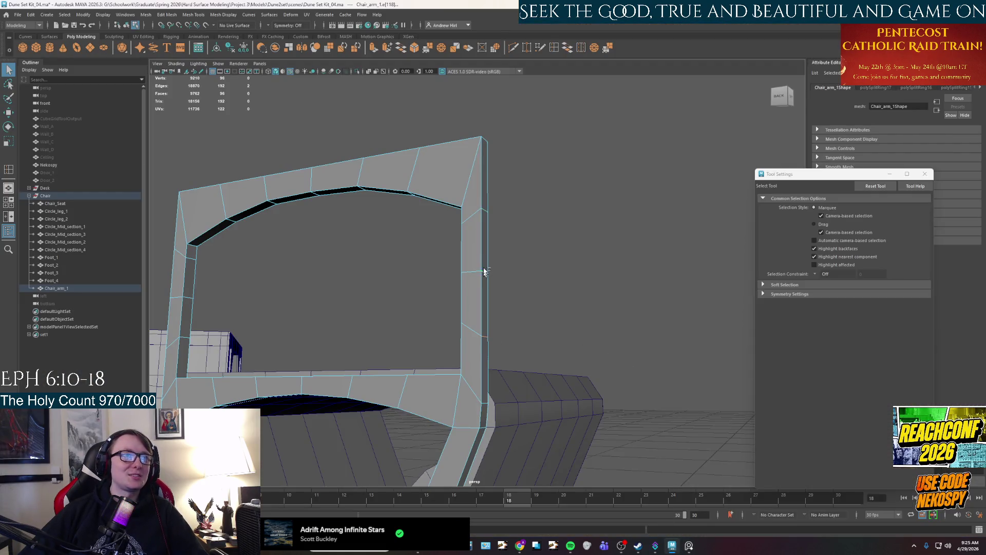
# Select edges on the arm's right post and push them sideways along X
pyautogui.keyDown('alt'); pyautogui.moveTo(485, 286); pyautogui.dragTo(494, 301); pyautogui.keyUp('alt')
pyautogui.press('w')
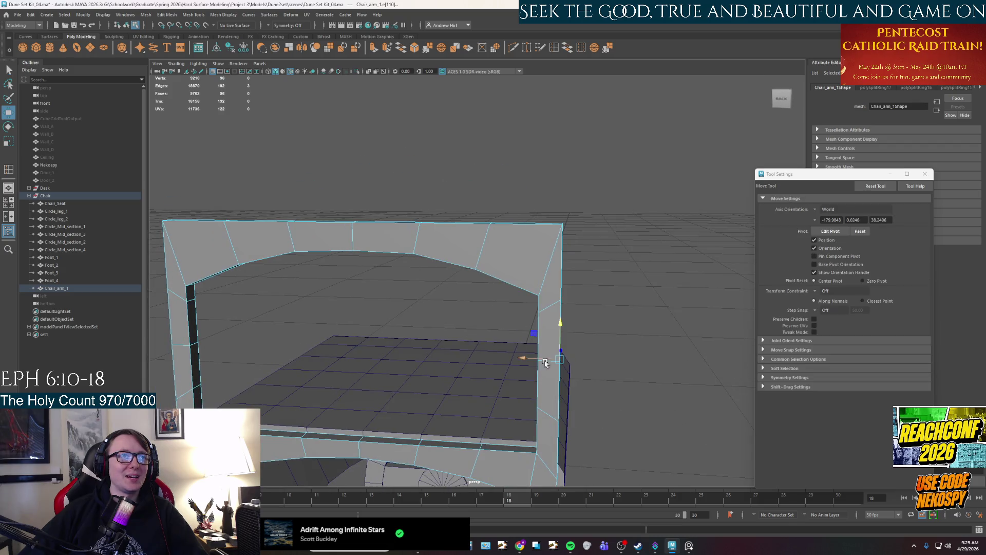
pyautogui.moveTo(522, 359); pyautogui.dragTo(533, 360)
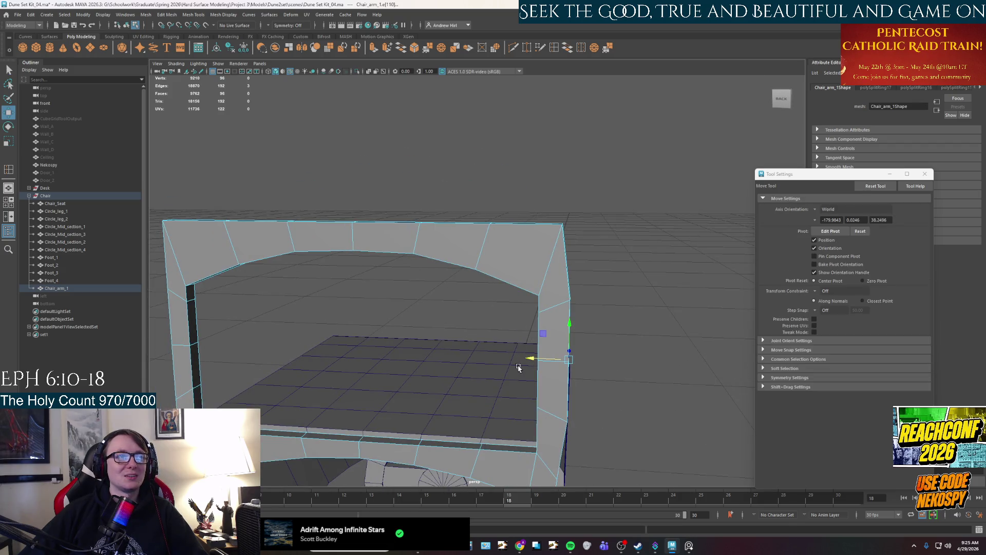
pyautogui.keyDown('alt'); pyautogui.moveTo(530, 359); pyautogui.dragTo(572, 346, button='middle'); pyautogui.keyUp('alt')
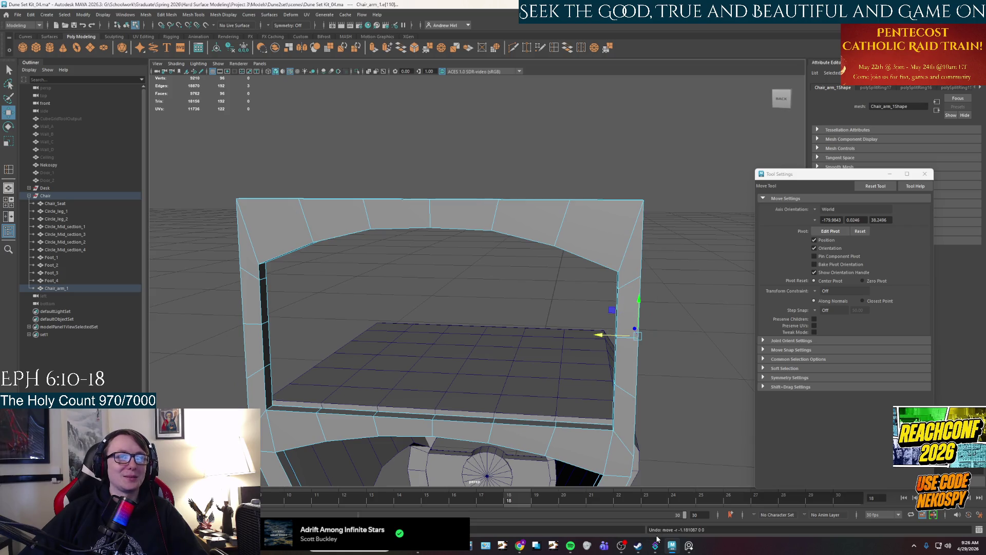
pyautogui.moveTo(514, 355)
pyautogui.keyDown('alt'); pyautogui.mouseDown()
pyautogui.moveTo(579, 368)
pyautogui.moveTo(607, 288)
pyautogui.mouseUp(); pyautogui.keyUp('alt')
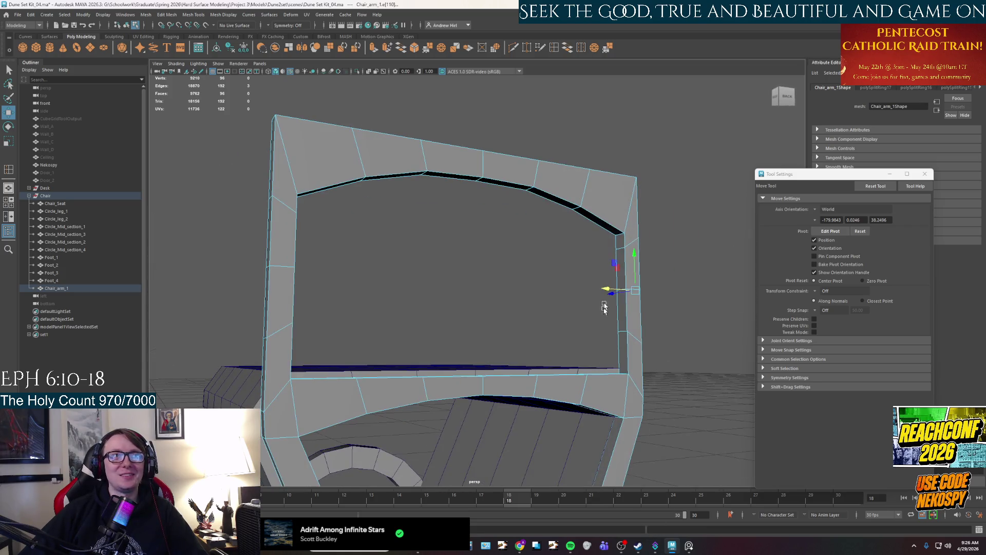
# Select more right-post edges from several angles, then clear the selection
pyautogui.press('q')
pyautogui.keyDown('shift'); pyautogui.click(625, 298); pyautogui.keyUp('shift')
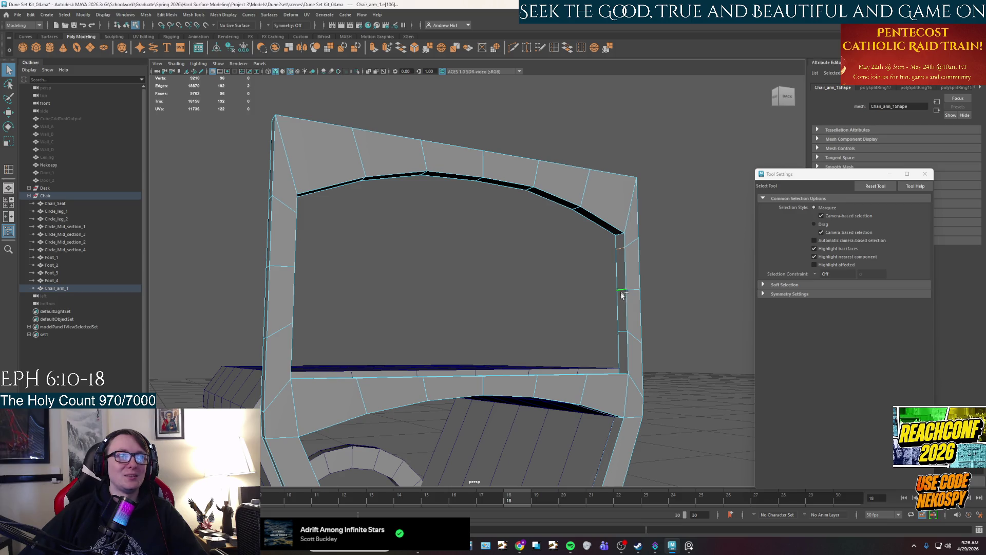
pyautogui.keyDown('shift'); pyautogui.click(621, 330); pyautogui.keyUp('shift')
pyautogui.keyDown('alt'); pyautogui.moveTo(621, 330); pyautogui.dragTo(548, 369); pyautogui.keyUp('alt')
pyautogui.press('w')
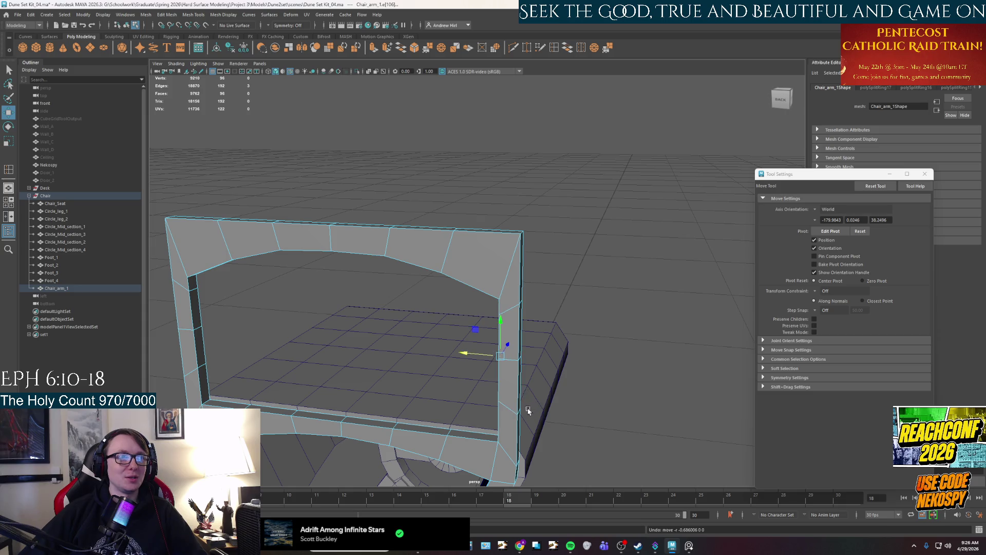
pyautogui.keyDown('alt'); pyautogui.moveTo(526, 407); pyautogui.dragTo(486, 403); pyautogui.keyUp('alt')
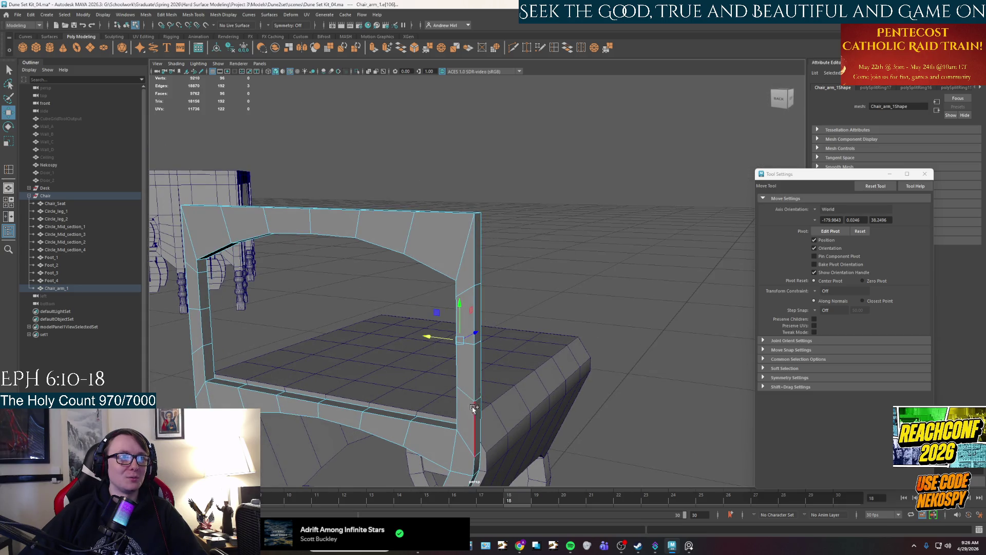
pyautogui.keyDown('shift'); pyautogui.click(481, 346); pyautogui.keyUp('shift')
pyautogui.press('q')
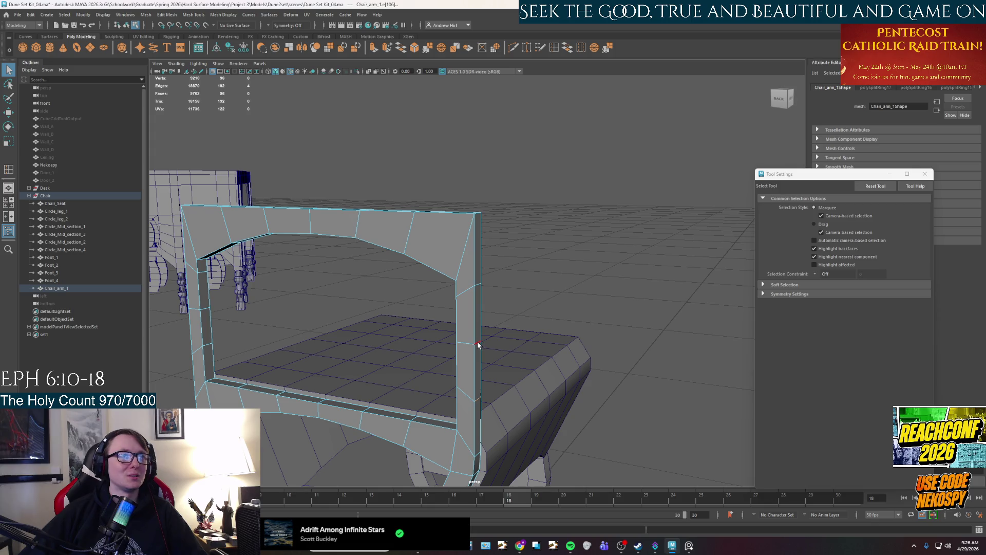
pyautogui.moveTo(476, 353)
pyautogui.keyDown('alt'); pyautogui.mouseDown()
pyautogui.moveTo(509, 355)
pyautogui.moveTo(572, 315)
pyautogui.moveTo(460, 326)
pyautogui.moveTo(513, 272)
pyautogui.moveTo(515, 337)
pyautogui.moveTo(483, 288)
pyautogui.moveTo(523, 295)
pyautogui.moveTo(529, 285)
pyautogui.mouseUp(); pyautogui.keyUp('alt')
pyautogui.press('w')
pyautogui.click(470, 304)
# Select the inner left edge loop and slide it along X to widen the opening, then check the reference
pyautogui.keyDown('alt'); pyautogui.moveTo(420, 332); pyautogui.dragTo(486, 356); pyautogui.keyUp('alt')
pyautogui.keyDown('alt'); pyautogui.moveTo(368, 283); pyautogui.dragTo(426, 269); pyautogui.keyUp('alt')
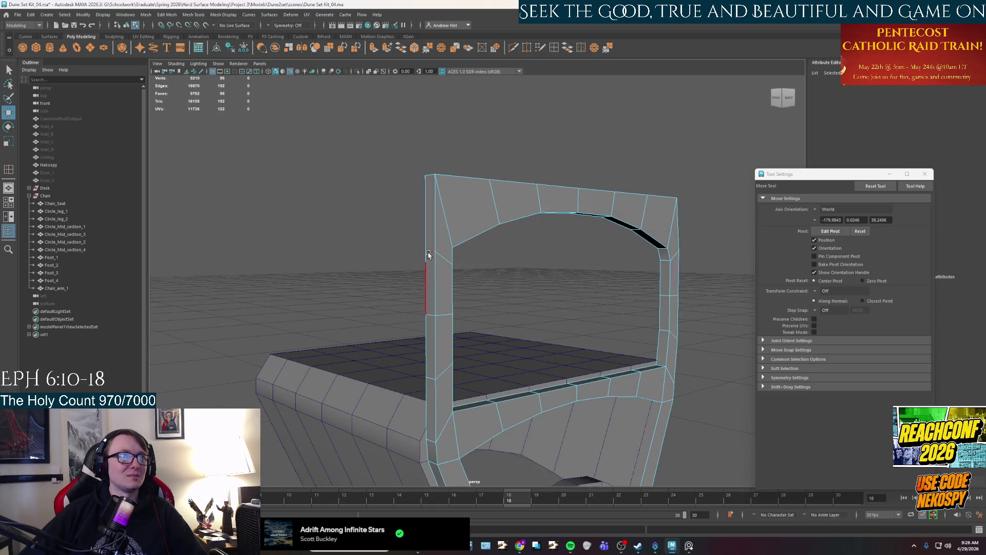
pyautogui.press('q')
pyautogui.click(435, 308)
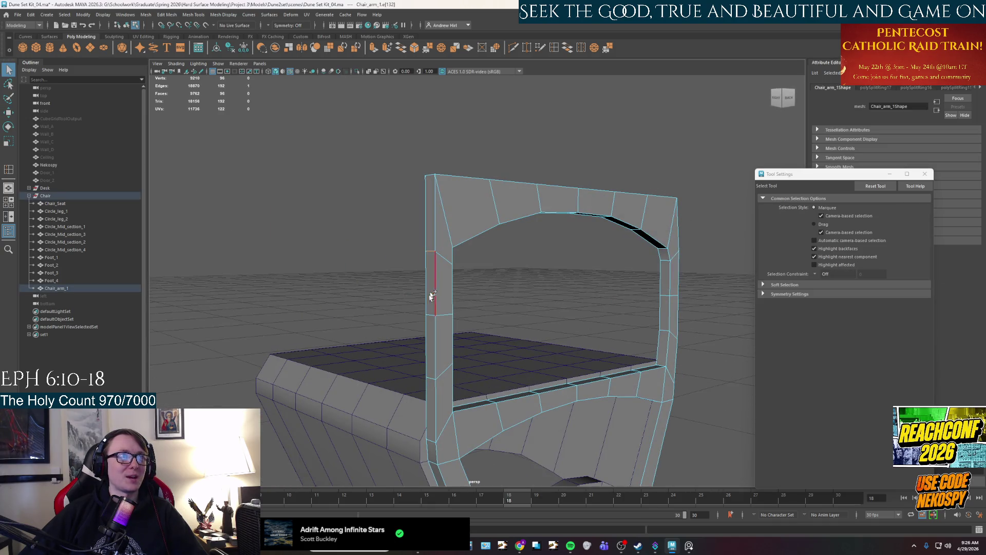
pyautogui.keyDown('shift'); pyautogui.click(432, 331); pyautogui.keyUp('shift')
pyautogui.keyDown('shift'); pyautogui.click(433, 379); pyautogui.keyUp('shift')
pyautogui.moveTo(433, 379)
pyautogui.keyDown('alt'); pyautogui.mouseDown()
pyautogui.moveTo(436, 354)
pyautogui.moveTo(341, 258)
pyautogui.mouseUp(); pyautogui.keyUp('alt')
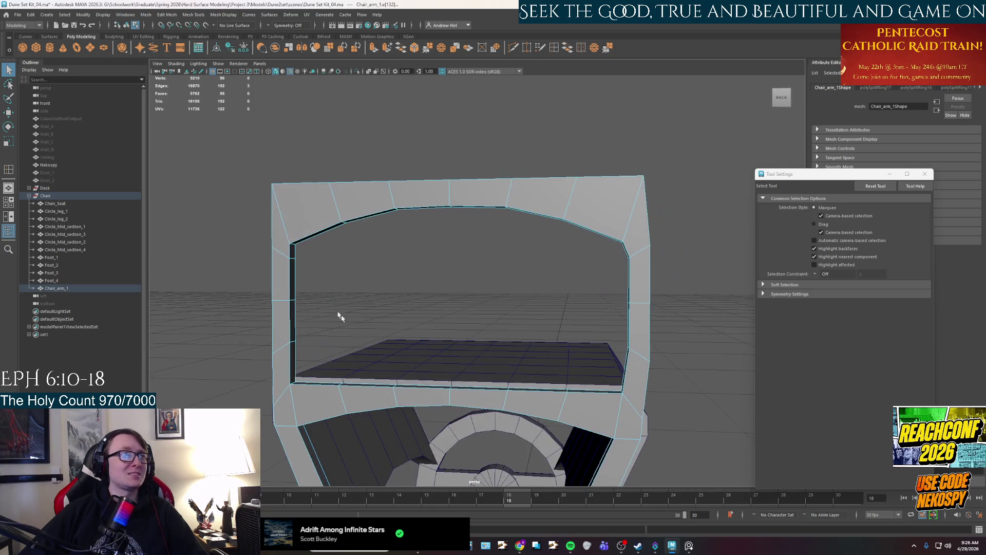
pyautogui.keyDown('shift'); pyautogui.click(294, 260); pyautogui.keyUp('shift')
pyautogui.keyDown('shift'); pyautogui.click(294, 303); pyautogui.keyUp('shift')
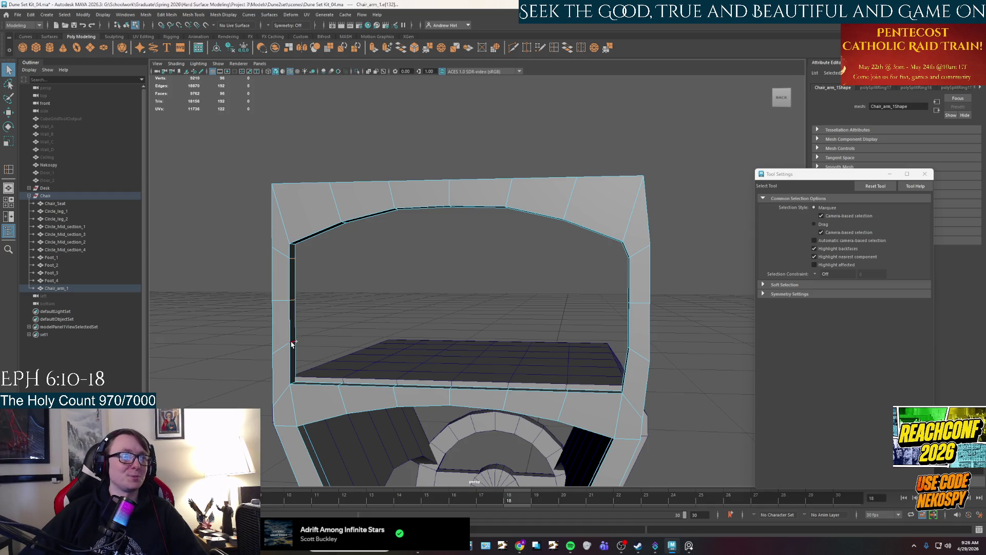
pyautogui.moveTo(395, 357)
pyautogui.keyDown('alt'); pyautogui.mouseDown()
pyautogui.moveTo(493, 392)
pyautogui.moveTo(487, 401)
pyautogui.mouseUp(); pyautogui.keyUp('alt')
pyautogui.press('w')
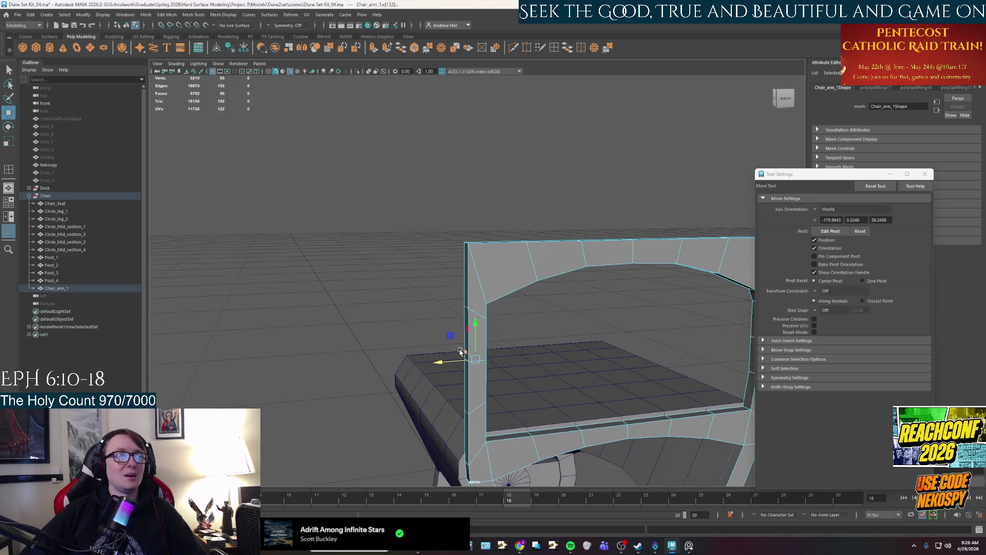
pyautogui.moveTo(442, 363)
pyautogui.mouseDown()
pyautogui.moveTo(434, 361)
pyautogui.moveTo(491, 378)
pyautogui.moveTo(398, 341)
pyautogui.moveTo(492, 339)
pyautogui.mouseUp()
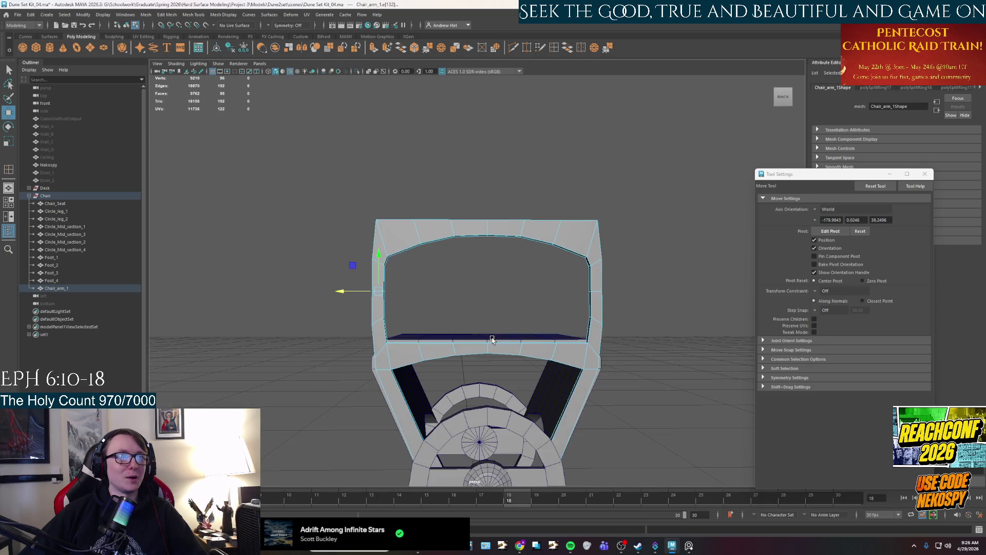
pyautogui.click(463, 299)
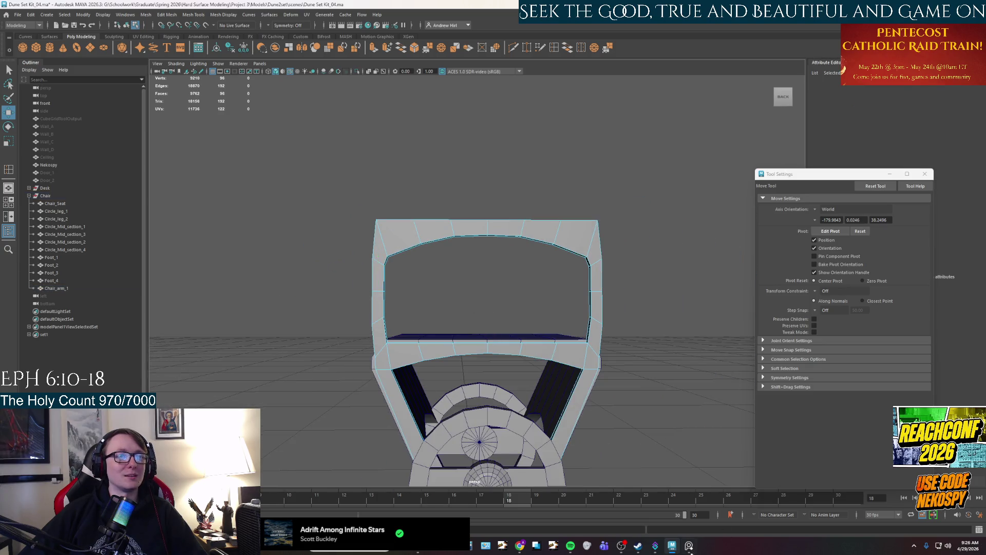
pyautogui.click(691, 547)
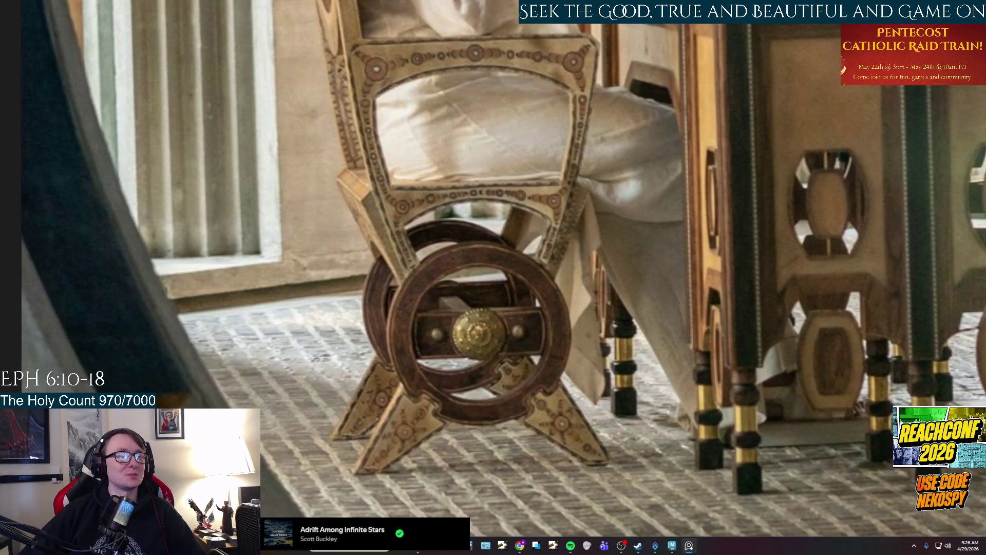
# Hide, restore, and hide the reference photo again to compare it with the Maya model
pyautogui.click(689, 545)
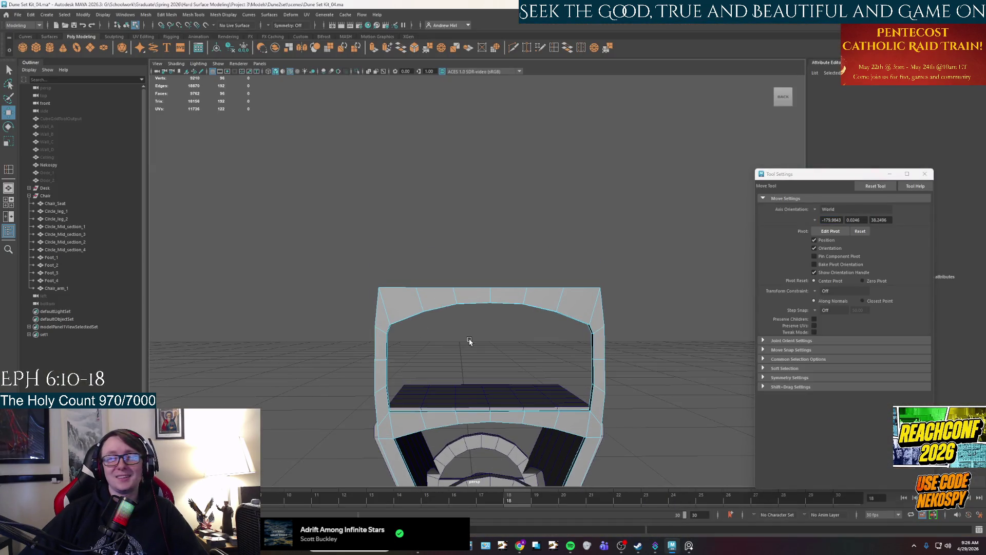
pyautogui.click(689, 546)
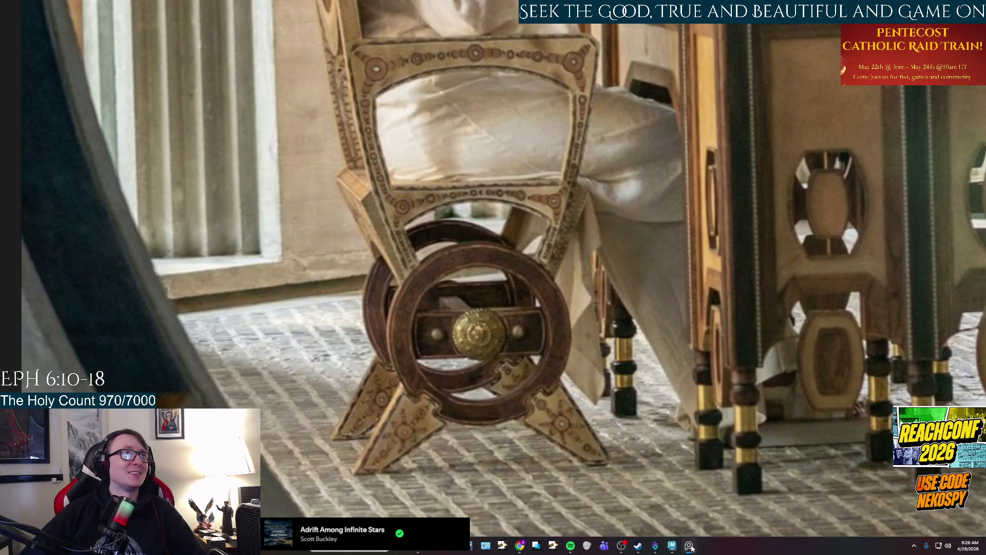
pyautogui.click(689, 545)
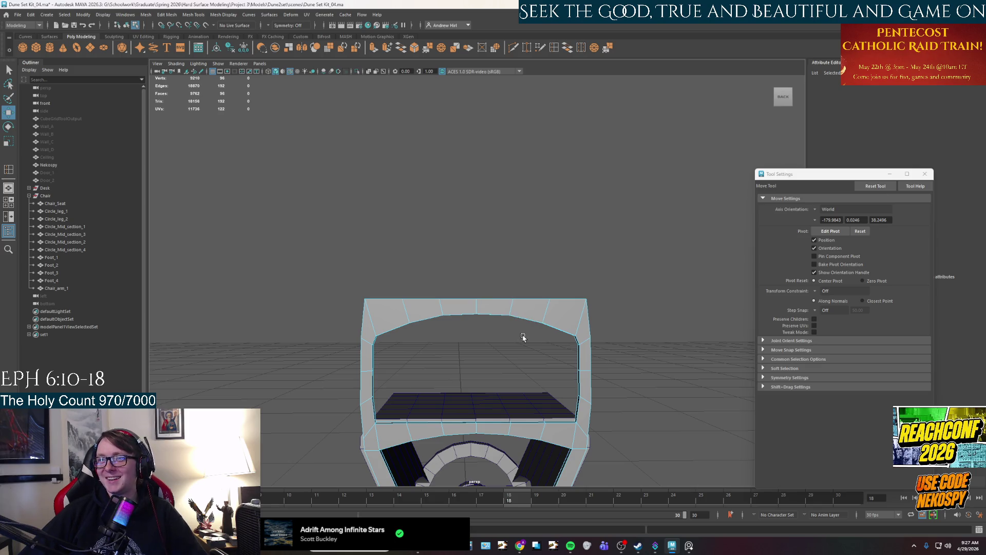
# Bevel the arm's two top corner edges with Ctrl+B at fraction 0.5, 1 segment
pyautogui.moveTo(480, 362)
pyautogui.keyDown('alt'); pyautogui.mouseDown()
pyautogui.moveTo(485, 372)
pyautogui.moveTo(520, 373)
pyautogui.mouseUp(); pyautogui.keyUp('alt')
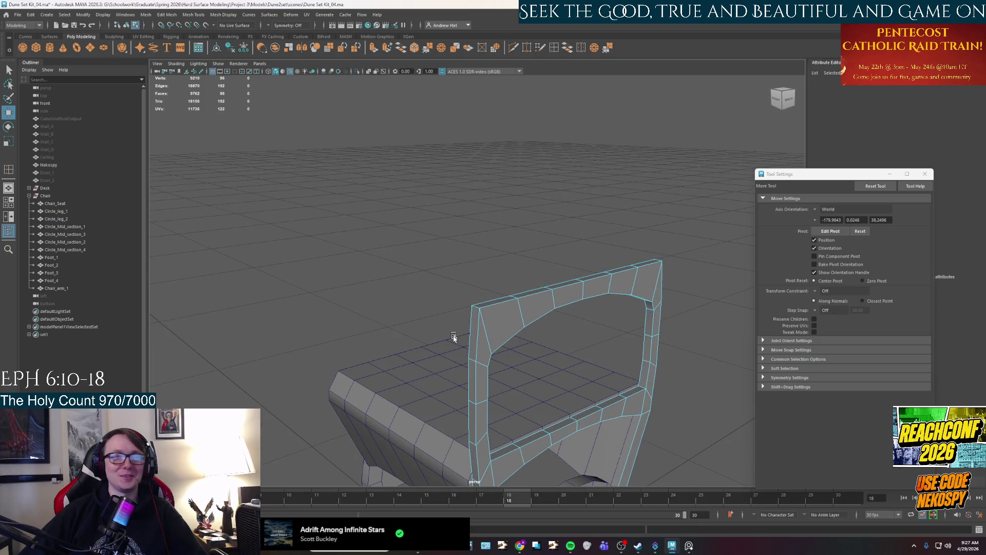
pyautogui.click(471, 309)
pyautogui.keyDown('alt'); pyautogui.moveTo(473, 308); pyautogui.dragTo(610, 363); pyautogui.keyUp('alt')
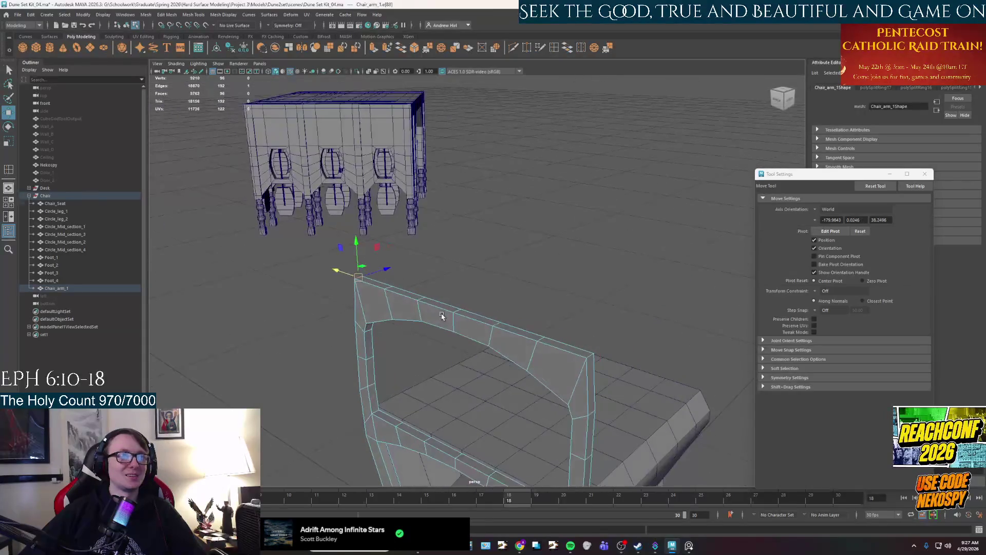
pyautogui.keyDown('shift'); pyautogui.click(589, 354); pyautogui.keyUp('shift')
pyautogui.press('b')
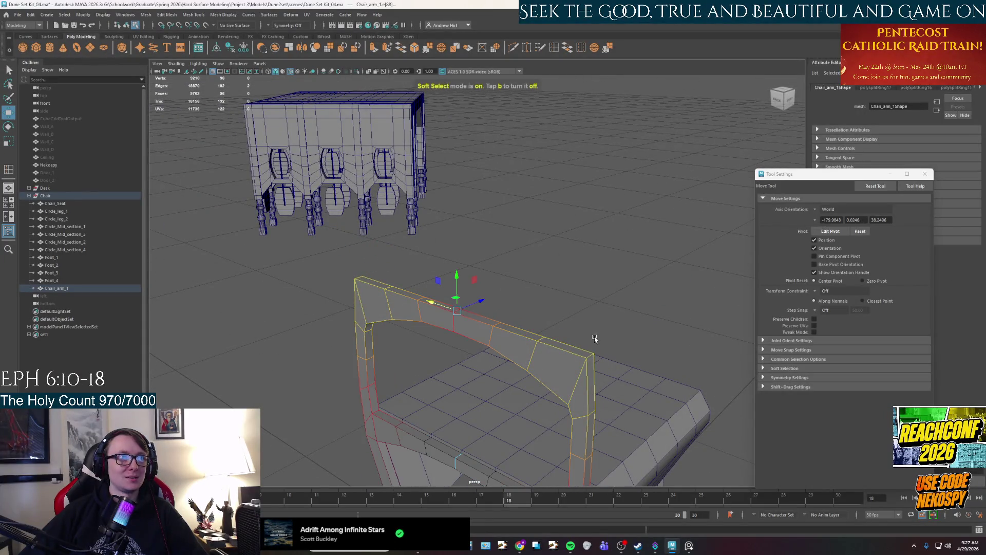
pyautogui.press('b')
pyautogui.hotkey('ctrl', 'b')
# Inspect the chamfered corner and select a corner vertex in Vertex mode
pyautogui.moveTo(594, 328)
pyautogui.keyDown('alt'); pyautogui.mouseDown()
pyautogui.moveTo(619, 324)
pyautogui.moveTo(596, 323)
pyautogui.moveTo(606, 315)
pyautogui.moveTo(616, 323)
pyautogui.moveTo(493, 331)
pyautogui.moveTo(520, 345)
pyautogui.mouseUp(); pyautogui.keyUp('alt')
pyautogui.keyDown('alt'); pyautogui.moveTo(520, 346); pyautogui.dragTo(542, 354, button='right'); pyautogui.keyUp('alt')
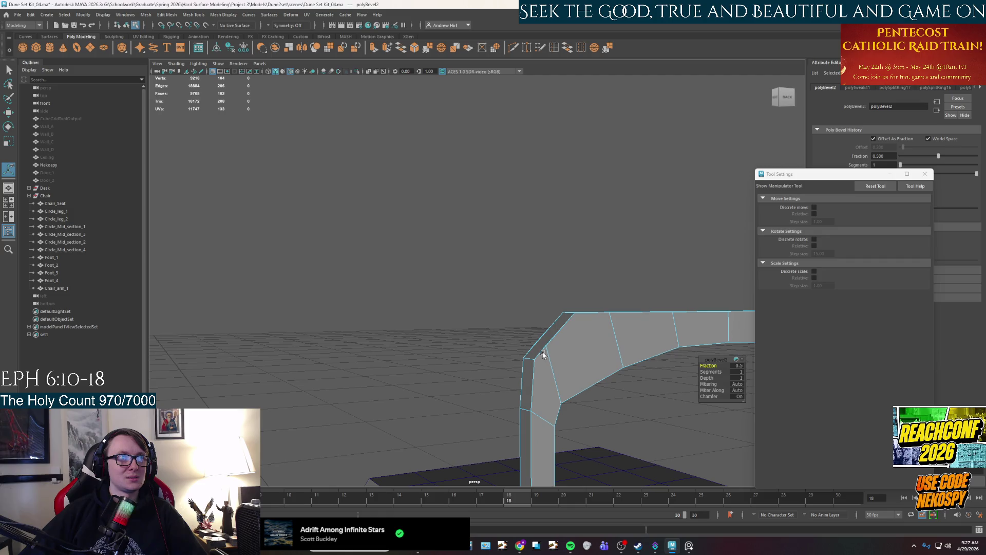
pyautogui.keyDown('alt'); pyautogui.moveTo(553, 358); pyautogui.dragTo(478, 319, button='middle'); pyautogui.keyUp('alt')
pyautogui.moveTo(472, 315)
pyautogui.keyDown('alt'); pyautogui.mouseDown()
pyautogui.moveTo(451, 313)
pyautogui.moveTo(478, 322)
pyautogui.mouseUp(); pyautogui.keyUp('alt')
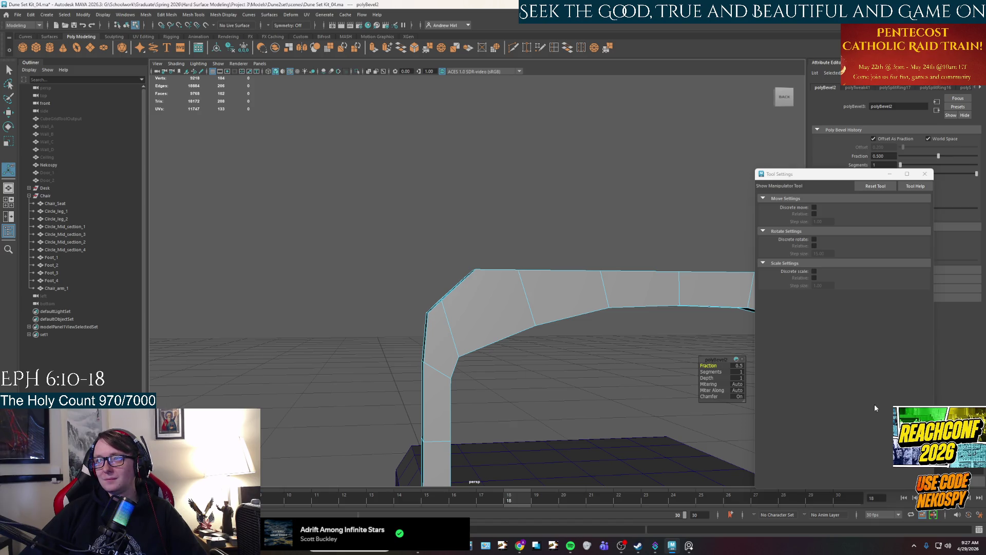
pyautogui.scroll(5, 450, 322)
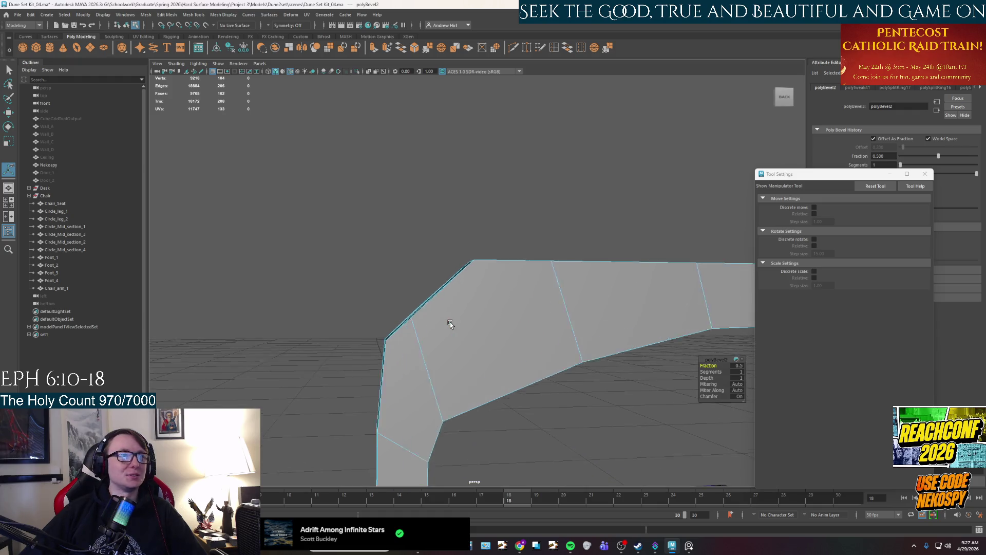
pyautogui.keyDown('alt'); pyautogui.moveTo(430, 349); pyautogui.dragTo(567, 373); pyautogui.keyUp('alt')
pyautogui.moveTo(567, 316); pyautogui.dragTo(555, 351, button='right')
pyautogui.click(557, 354)
pyautogui.click(567, 364)
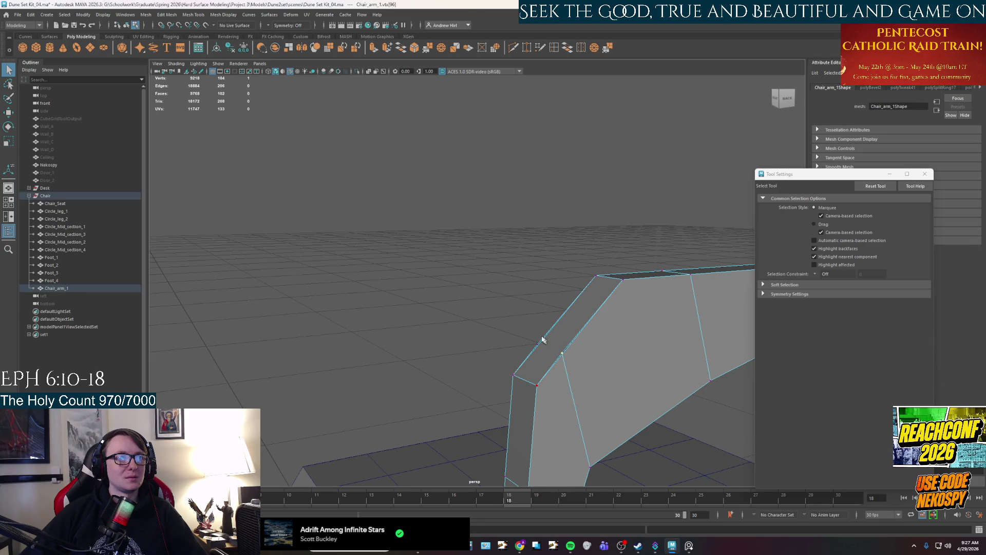
# Add a second corner vertex and slide both along X
pyautogui.keyDown('shift'); pyautogui.click(538, 345); pyautogui.keyUp('shift')
pyautogui.press('w')
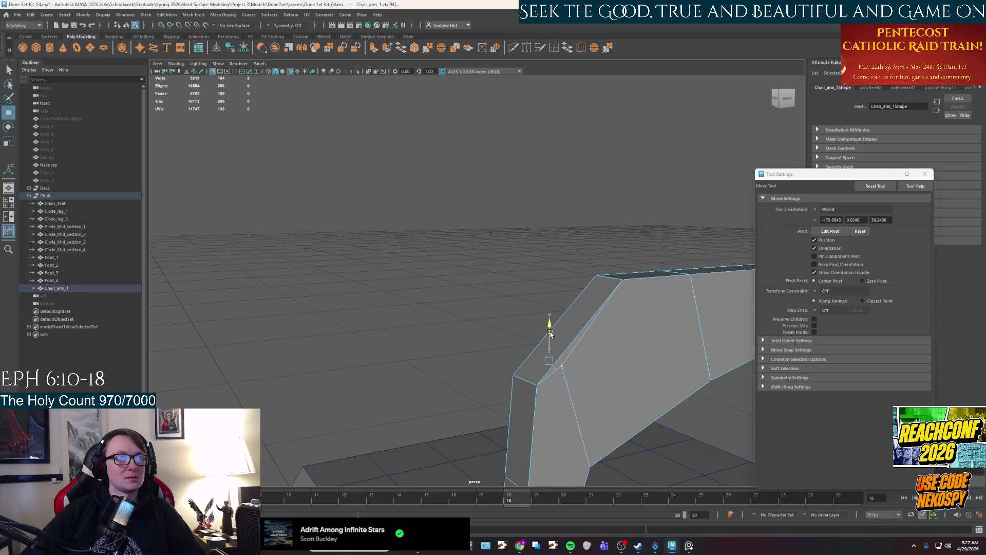
pyautogui.moveTo(530, 373); pyautogui.dragTo(567, 367)
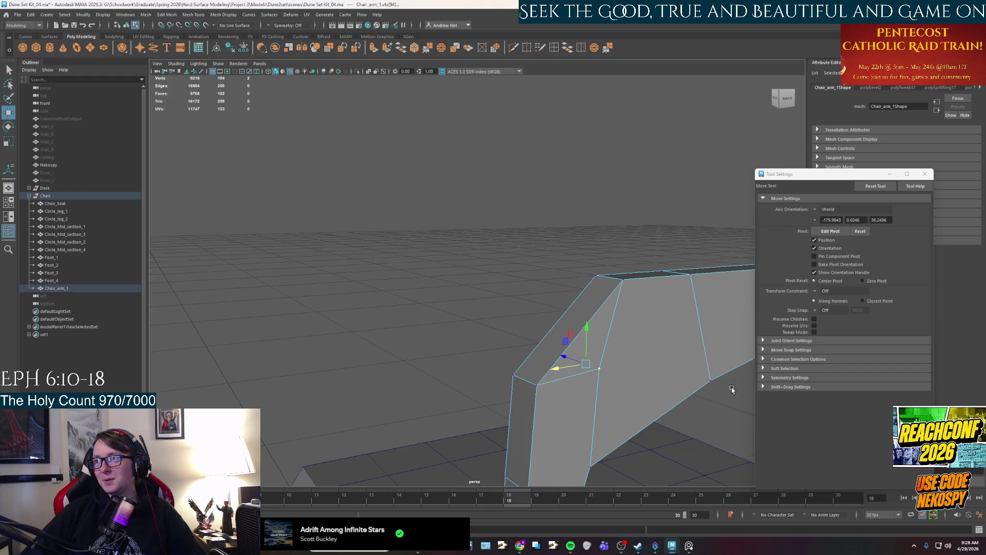
pyautogui.moveTo(732, 390)
pyautogui.keyDown('alt'); pyautogui.mouseDown()
pyautogui.moveTo(632, 368)
pyautogui.moveTo(501, 366)
pyautogui.moveTo(546, 370)
pyautogui.moveTo(533, 375)
pyautogui.moveTo(375, 344)
pyautogui.mouseUp(); pyautogui.keyUp('alt')
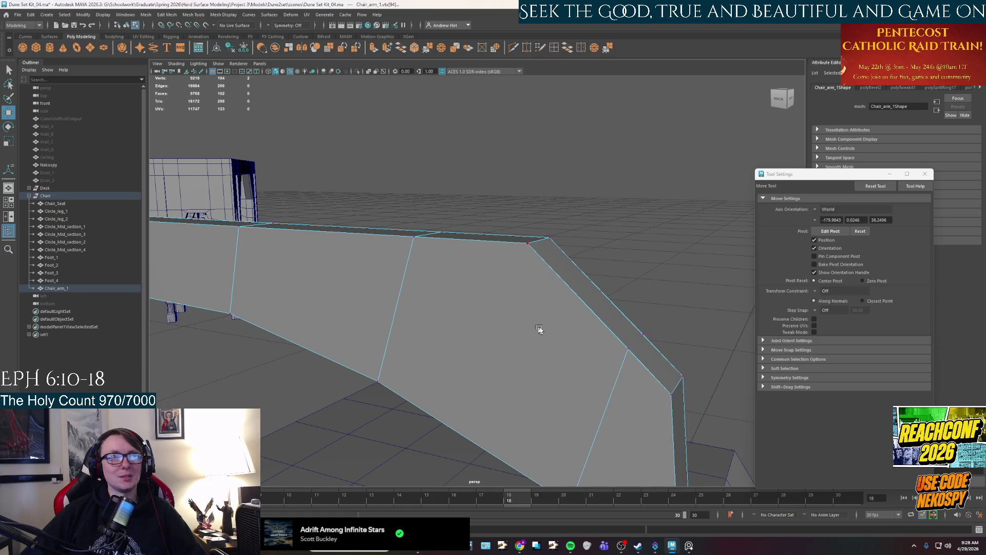
# Drag another corner vertex left to clean up the bevelled corner's angle
pyautogui.click(638, 362)
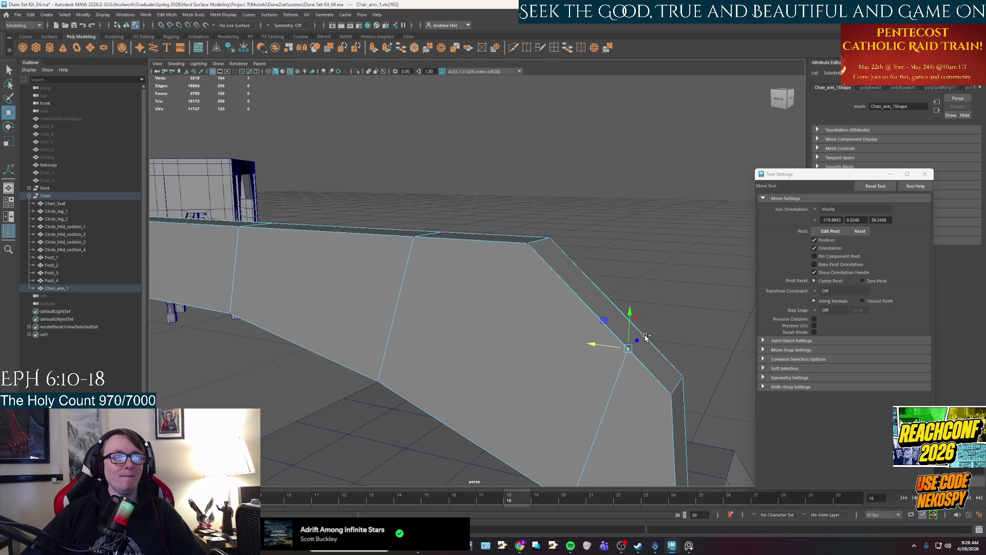
pyautogui.hotkey('ctrl', 'z')
pyautogui.moveTo(629, 358)
pyautogui.mouseDown()
pyautogui.moveTo(534, 354)
pyautogui.moveTo(517, 389)
pyautogui.moveTo(557, 387)
pyautogui.mouseUp()
pyautogui.scroll(-4, 515, 385)
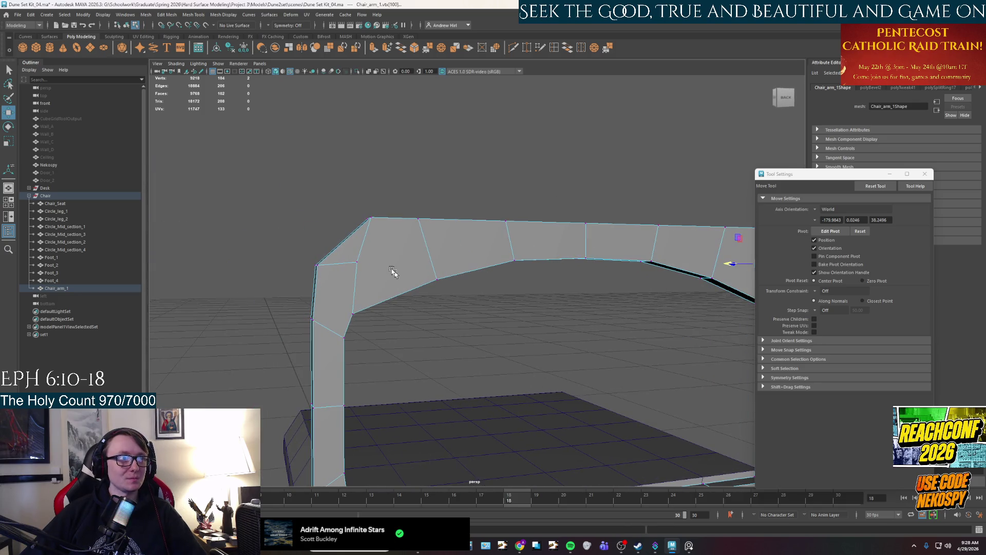
pyautogui.click(513, 48)
# Cut two diagonal edges across the arch's upper-left chamfered corner
pyautogui.click(352, 313)
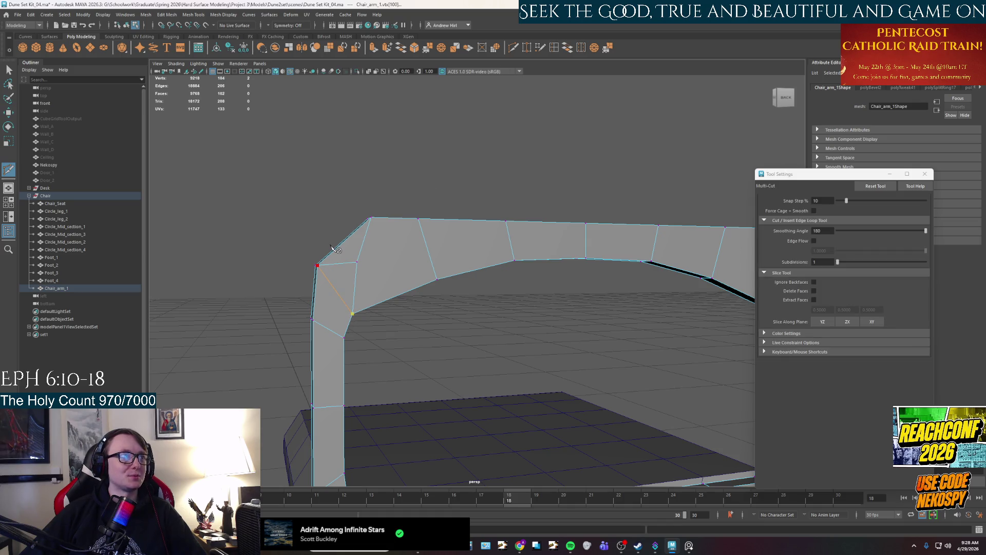
pyautogui.click(332, 247)
pyautogui.press('Return')
pyautogui.click(357, 262)
pyautogui.click(425, 278)
pyautogui.press('Return')
pyautogui.moveTo(425, 278)
pyautogui.keyDown('alt'); pyautogui.mouseDown()
pyautogui.moveTo(605, 314)
pyautogui.moveTo(350, 301)
pyautogui.moveTo(470, 257)
pyautogui.mouseUp(); pyautogui.keyUp('alt')
# Cut diagonals from the lower corner point to the upper-right and top vertices
pyautogui.click(468, 247)
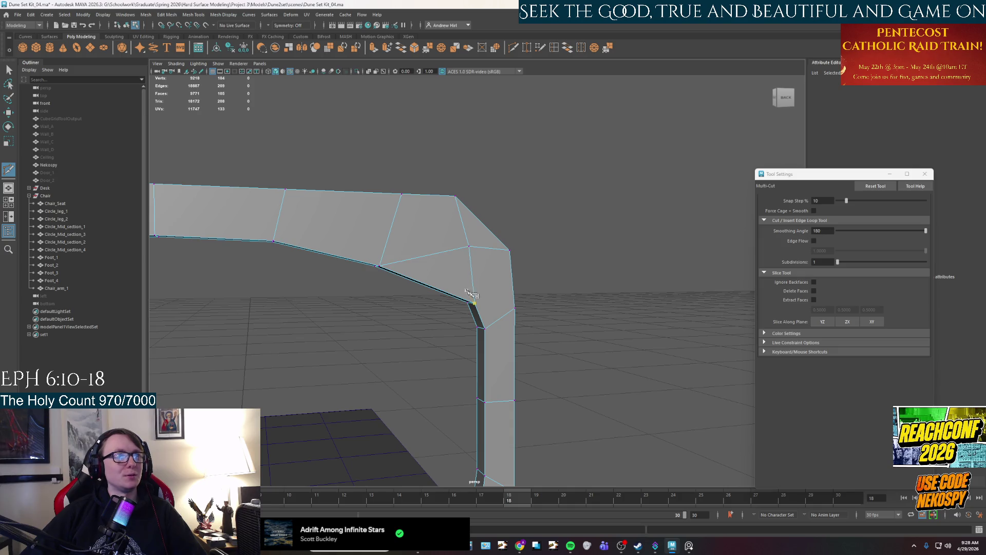
pyautogui.click(474, 304)
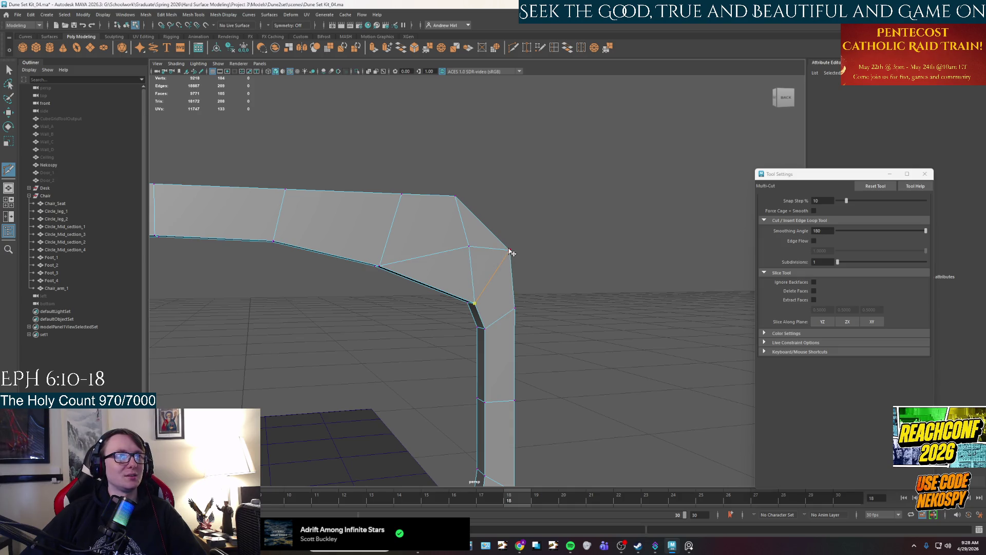
pyautogui.click(509, 250)
pyautogui.moveTo(510, 252)
pyautogui.keyDown('alt'); pyautogui.mouseDown()
pyautogui.moveTo(513, 282)
pyautogui.moveTo(544, 277)
pyautogui.moveTo(375, 301)
pyautogui.moveTo(465, 287)
pyautogui.mouseUp(); pyautogui.keyUp('alt')
pyautogui.scroll(5, 375, 301)
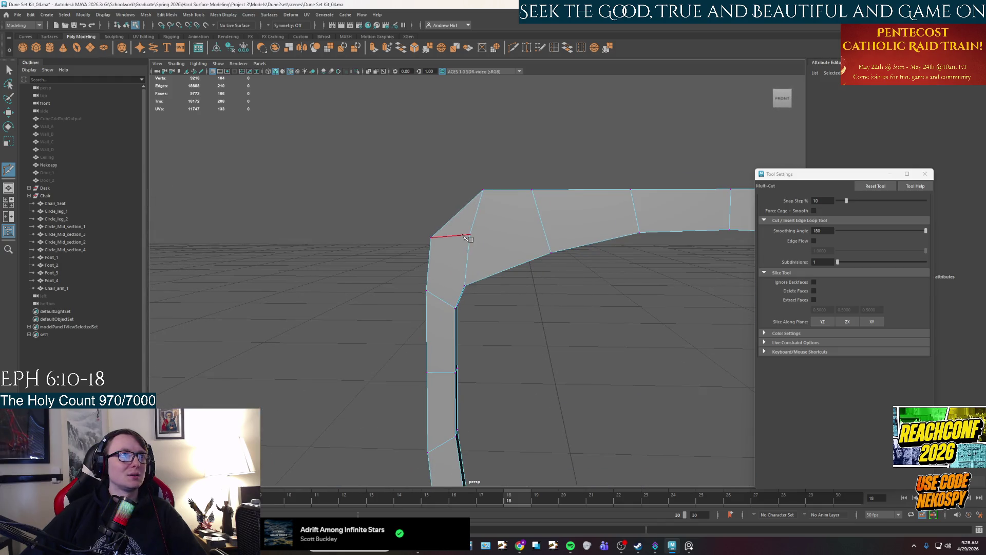
pyautogui.click(465, 286)
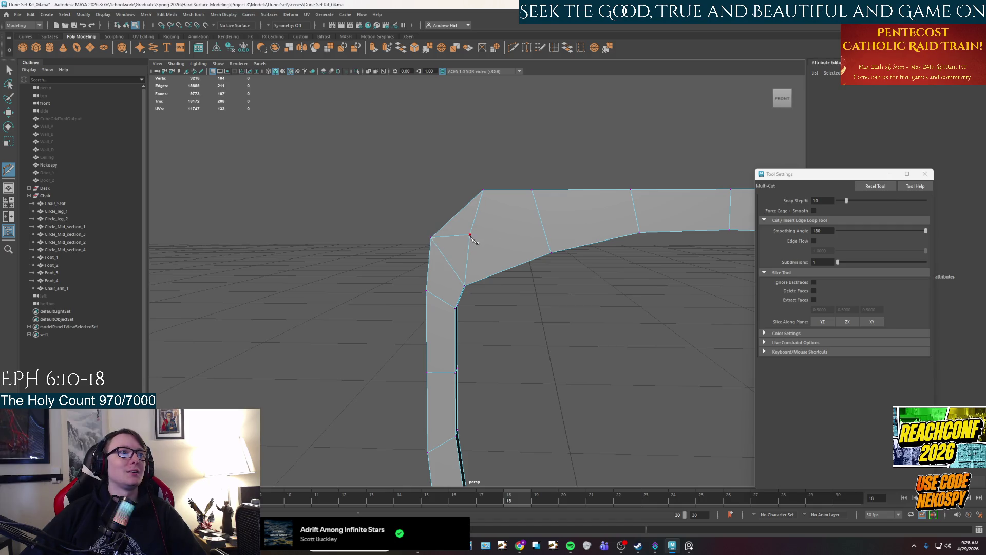
pyautogui.click(532, 191)
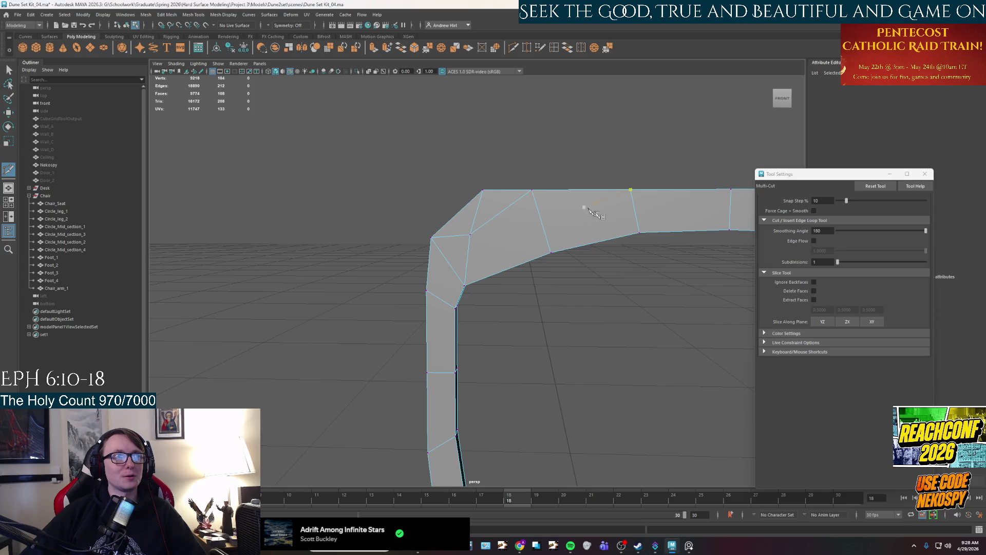
pyautogui.press('Return')
pyautogui.keyDown('alt'); pyautogui.moveTo(565, 201); pyautogui.dragTo(205, 254); pyautogui.keyUp('alt')
# Add two more corner cuts on the far side of the arch, splitting it into triangles
pyautogui.click(668, 241)
pyautogui.click(604, 193)
pyautogui.press('Return')
pyautogui.click(672, 294)
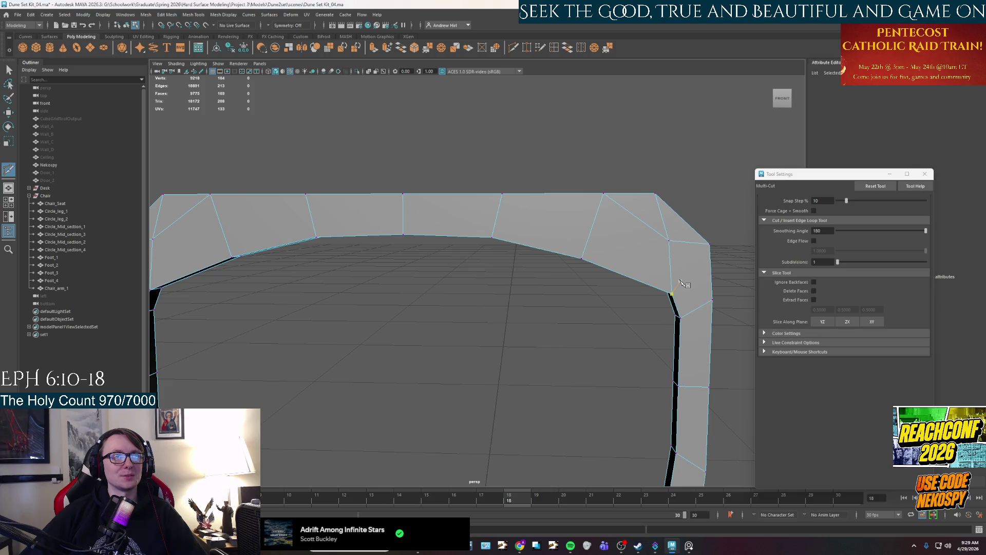
pyautogui.click(708, 242)
pyautogui.press('Return')
pyautogui.moveTo(703, 236)
pyautogui.keyDown('alt'); pyautogui.mouseDown()
pyautogui.moveTo(682, 292)
pyautogui.moveTo(579, 266)
pyautogui.moveTo(505, 321)
pyautogui.moveTo(479, 302)
pyautogui.moveTo(493, 260)
pyautogui.moveTo(490, 296)
pyautogui.mouseUp(); pyautogui.keyUp('alt')
pyautogui.keyDown('alt'); pyautogui.moveTo(491, 297); pyautogui.dragTo(453, 269, button='middle'); pyautogui.keyUp('alt')
# Leave Multi-Cut, switch to object mode and deselect the chair arm
pyautogui.press('q')
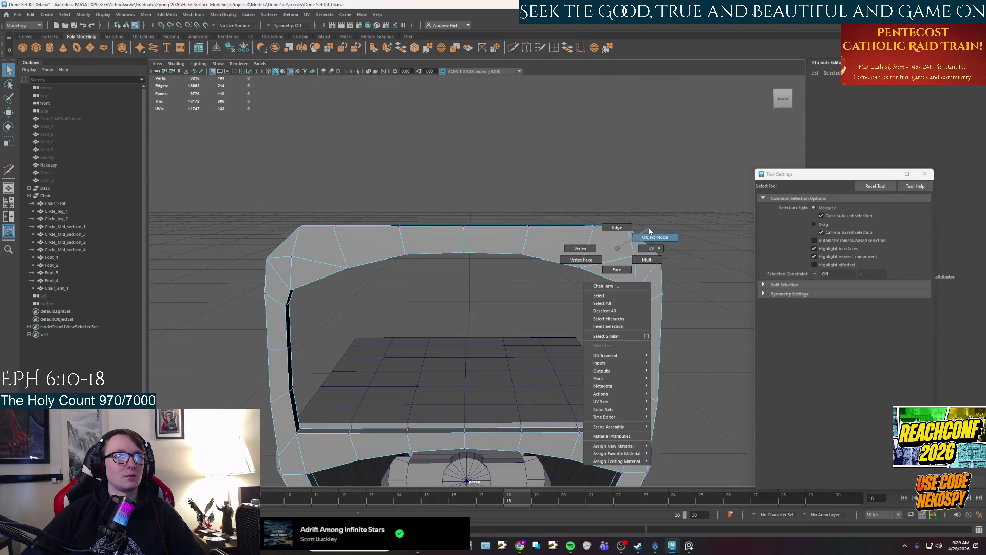
pyautogui.press('F8')
pyautogui.click(648, 230)
pyautogui.moveTo(667, 222)
pyautogui.keyDown('alt'); pyautogui.mouseDown()
pyautogui.moveTo(634, 275)
pyautogui.moveTo(632, 308)
pyautogui.moveTo(607, 314)
pyautogui.mouseUp(); pyautogui.keyUp('alt')
pyautogui.keyDown('alt'); pyautogui.moveTo(607, 315); pyautogui.dragTo(515, 298, button='middle'); pyautogui.keyUp('alt')
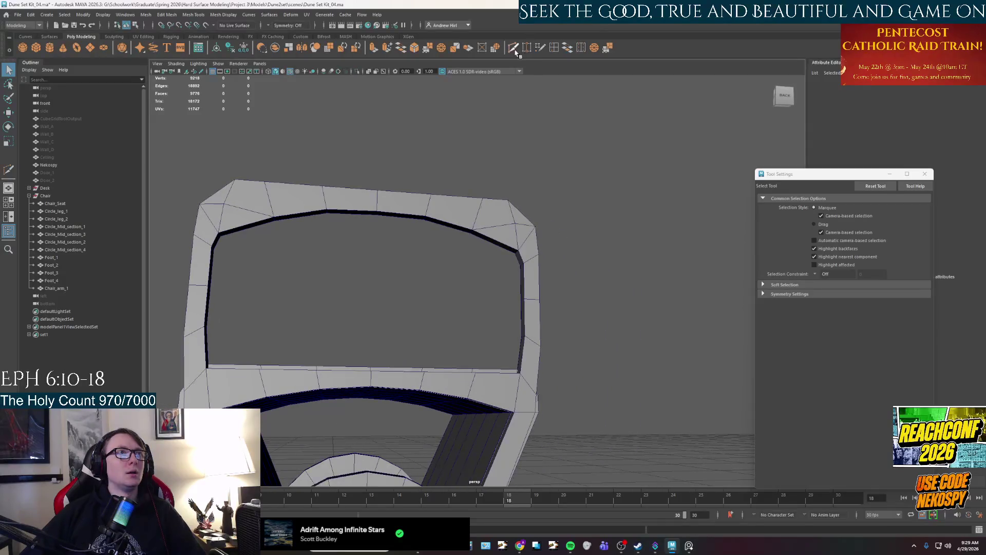
# Insert two horizontal edge cuts across the arch's right leg with Multi-Cut
pyautogui.hotkey('ctrl', 'shift', 'x')
pyautogui.scroll(4, 536, 289)
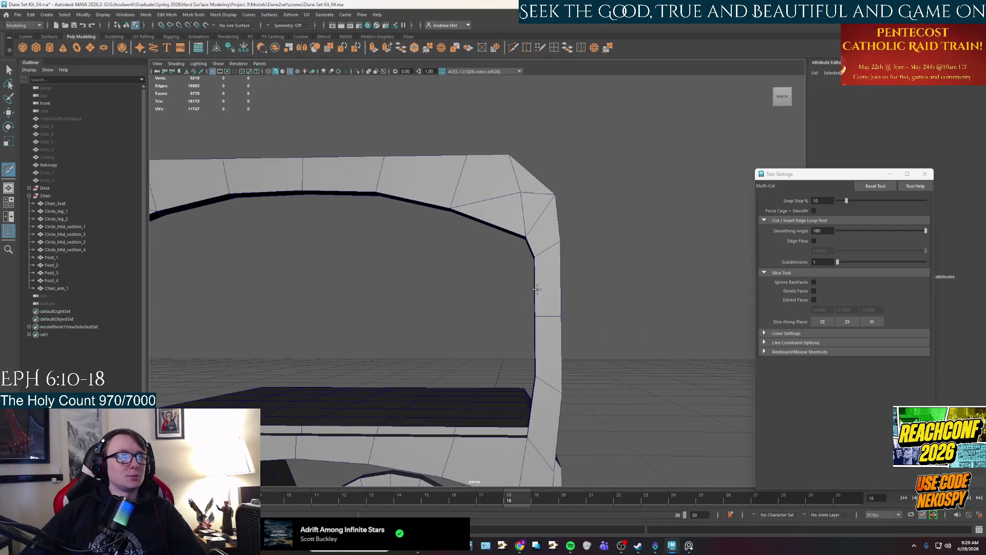
pyautogui.keyDown('alt'); pyautogui.moveTo(537, 290); pyautogui.dragTo(557, 298); pyautogui.keyUp('alt')
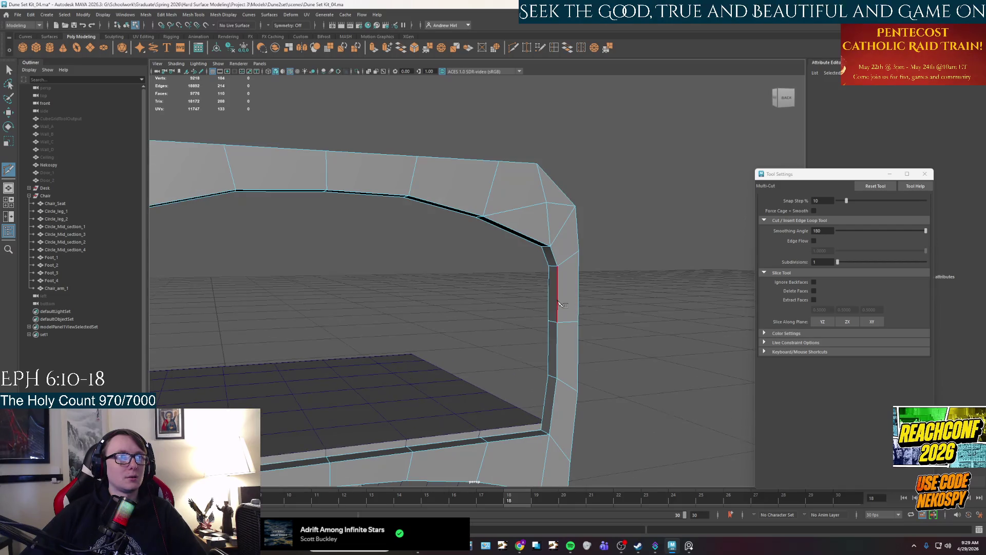
pyautogui.keyDown('ctrl'); pyautogui.click(555, 294); pyautogui.keyUp('ctrl')
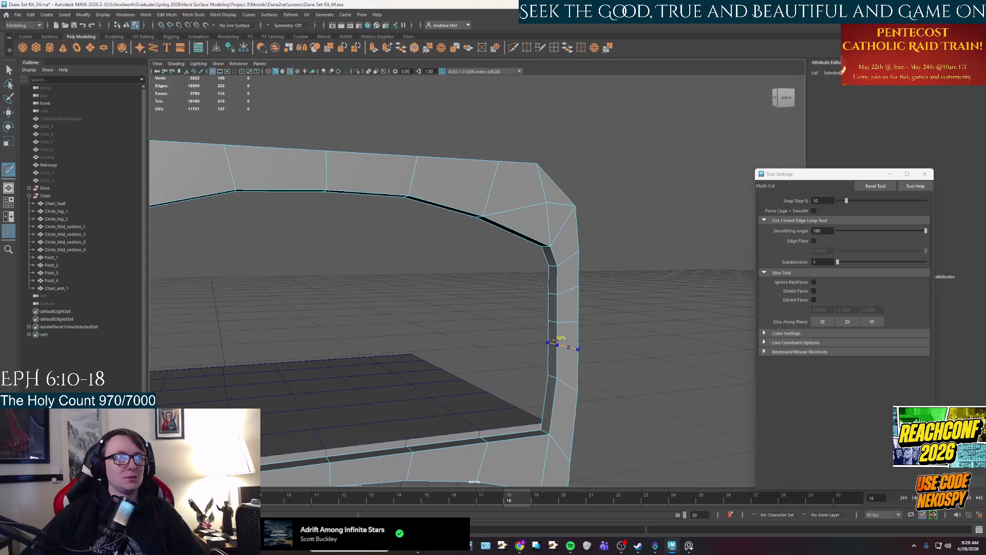
pyautogui.keyDown('ctrl'); pyautogui.click(558, 347); pyautogui.keyUp('ctrl')
pyautogui.keyDown('alt'); pyautogui.moveTo(558, 346); pyautogui.dragTo(493, 307, button='right'); pyautogui.keyUp('alt')
pyautogui.keyDown('alt'); pyautogui.moveTo(492, 307); pyautogui.dragTo(482, 288); pyautogui.keyUp('alt')
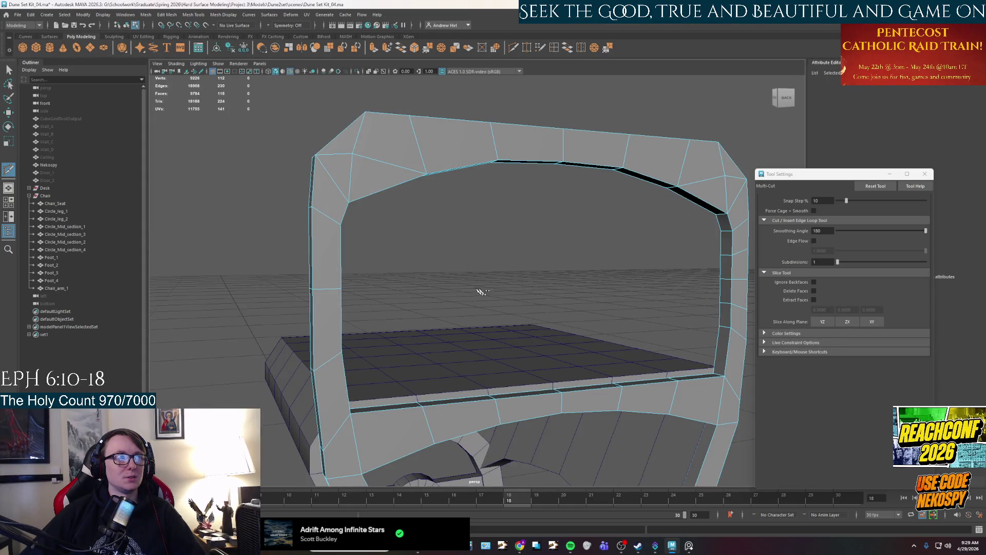
# Add matching edge cuts across the left leg, one at its midpoint
pyautogui.keyDown('ctrl'); pyautogui.click(337, 253); pyautogui.keyUp('ctrl')
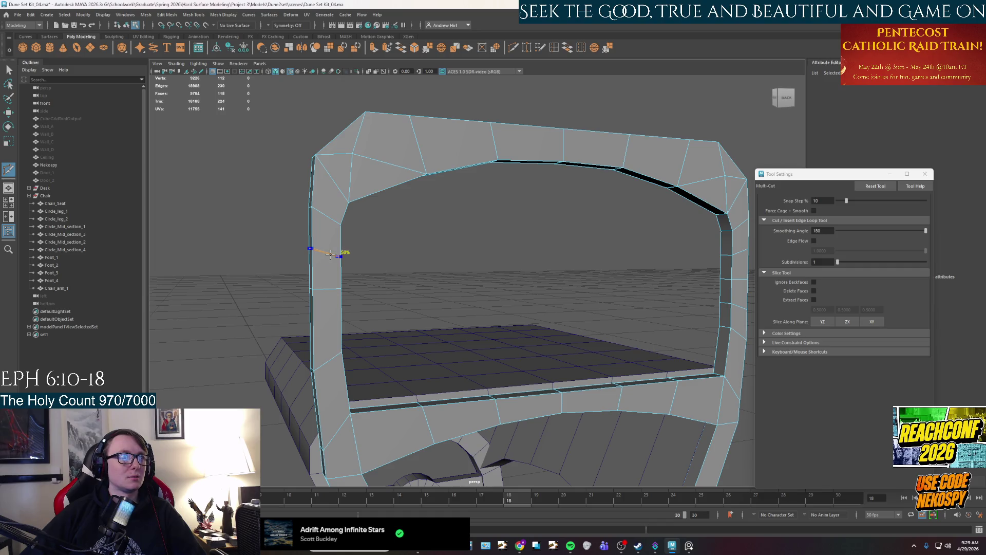
pyautogui.keyDown('ctrl'); pyautogui.keyDown('shift'); pyautogui.click(338, 315); pyautogui.keyUp('shift'); pyautogui.keyUp('ctrl')
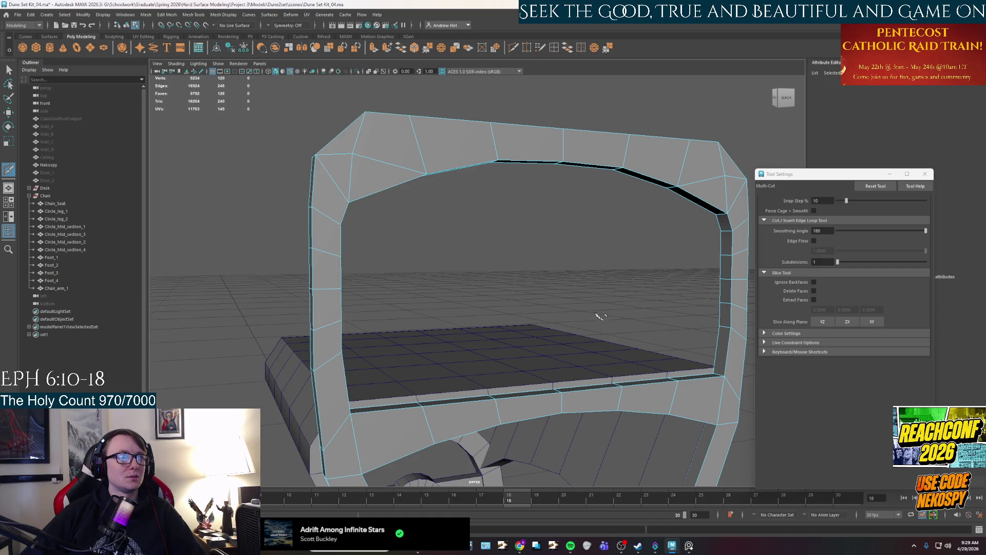
pyautogui.keyDown('alt'); pyautogui.moveTo(338, 315); pyautogui.dragTo(462, 311); pyautogui.keyUp('alt')
pyautogui.keyDown('alt'); pyautogui.moveTo(469, 301); pyautogui.dragTo(448, 291, button='middle'); pyautogui.keyUp('alt')
# Switch to edge selection and shift the arch's left-leg edges outward
pyautogui.keyDown('shift'); pyautogui.moveTo(244, 280); pyautogui.dragTo(261, 253, button='right'); pyautogui.keyUp('shift')
pyautogui.press('q')
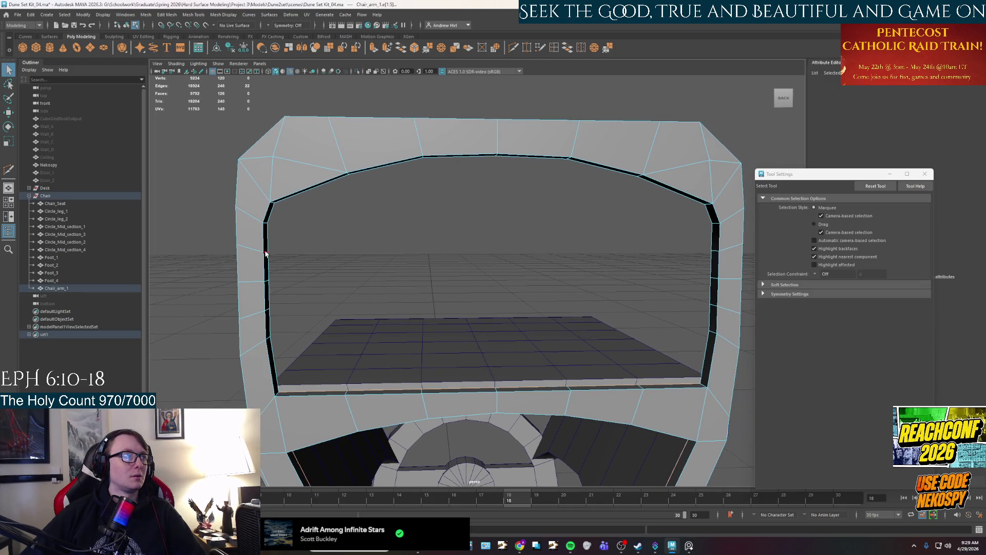
pyautogui.keyDown('alt'); pyautogui.moveTo(280, 288); pyautogui.dragTo(430, 269); pyautogui.keyUp('alt')
pyautogui.moveTo(420, 362)
pyautogui.keyDown('alt'); pyautogui.mouseDown()
pyautogui.moveTo(470, 280)
pyautogui.moveTo(253, 313)
pyautogui.moveTo(278, 313)
pyautogui.mouseUp(); pyautogui.keyUp('alt')
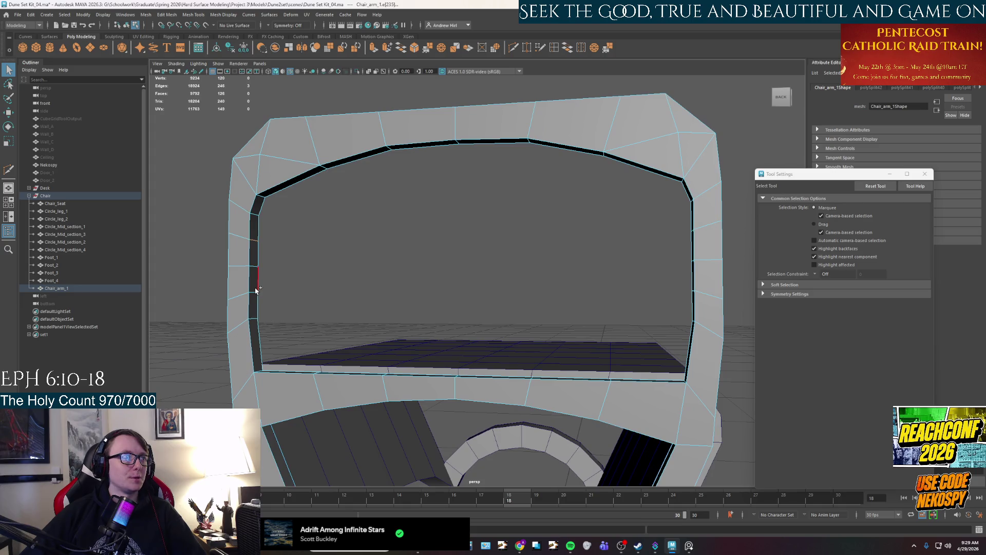
pyautogui.moveTo(255, 269)
pyautogui.keyDown('alt'); pyautogui.mouseDown()
pyautogui.moveTo(278, 299)
pyautogui.moveTo(349, 257)
pyautogui.moveTo(258, 273)
pyautogui.mouseUp(); pyautogui.keyUp('alt')
pyautogui.press('w')
pyautogui.click(393, 286)
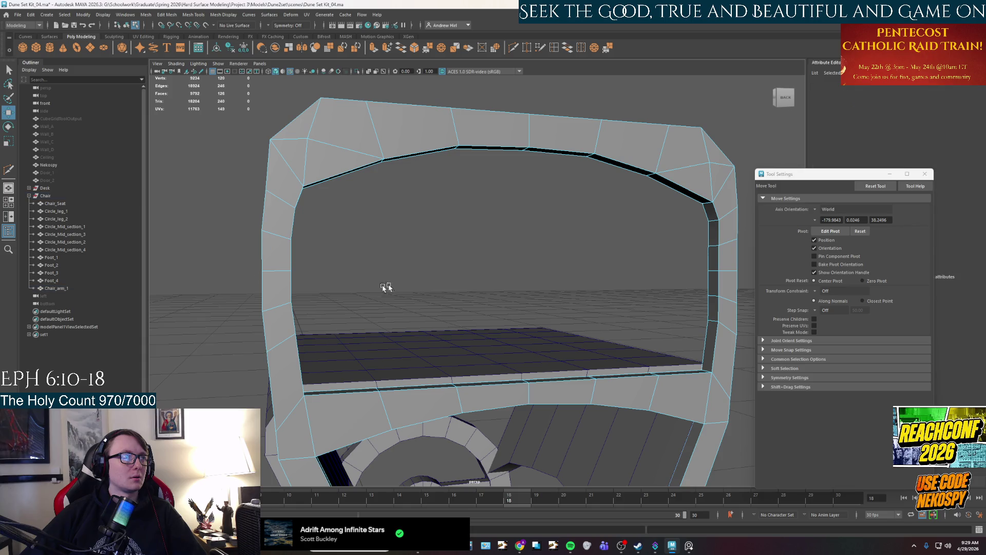
# Select two edges on the arch legs and frame the arm and seat
pyautogui.keyDown('alt'); pyautogui.moveTo(369, 299); pyautogui.dragTo(369, 297); pyautogui.keyUp('alt')
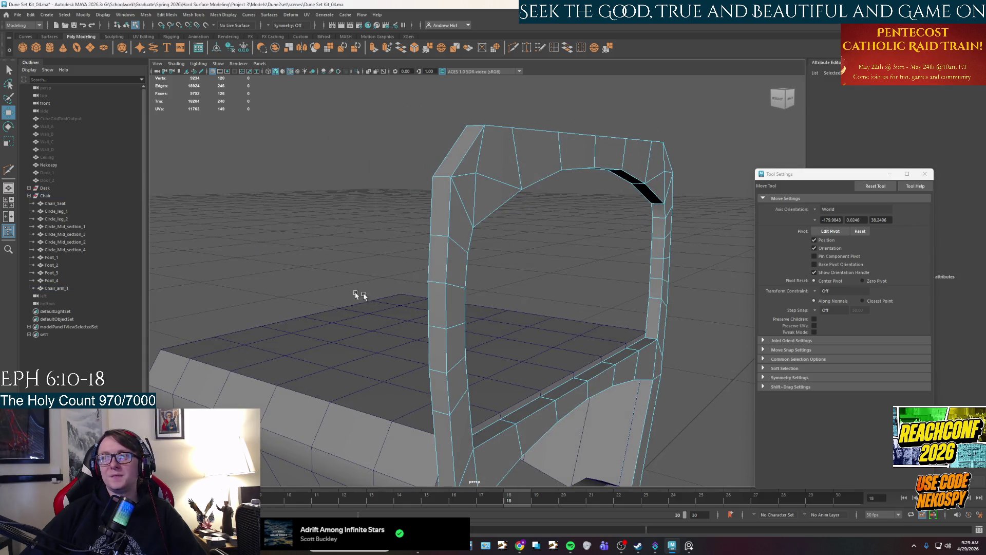
pyautogui.click(436, 322)
pyautogui.moveTo(436, 323)
pyautogui.keyDown('alt'); pyautogui.mouseDown()
pyautogui.moveTo(488, 273)
pyautogui.moveTo(297, 281)
pyautogui.mouseUp(); pyautogui.keyUp('alt')
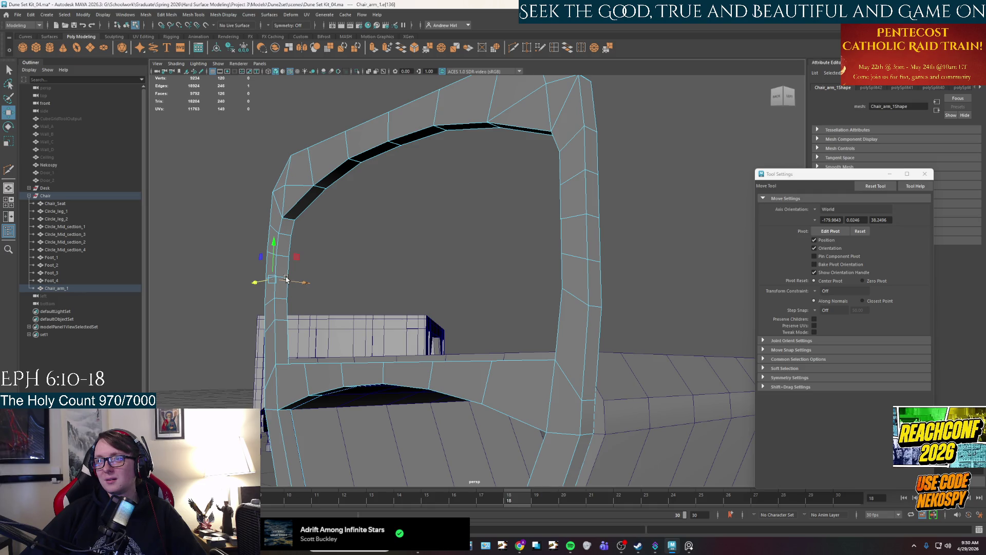
pyautogui.press('q')
pyautogui.keyDown('shift'); pyautogui.click(288, 267); pyautogui.keyUp('shift')
pyautogui.moveTo(330, 308)
pyautogui.keyDown('alt'); pyautogui.mouseDown()
pyautogui.moveTo(418, 319)
pyautogui.moveTo(347, 343)
pyautogui.moveTo(392, 306)
pyautogui.moveTo(378, 288)
pyautogui.mouseUp(); pyautogui.keyUp('alt')
pyautogui.press('w')
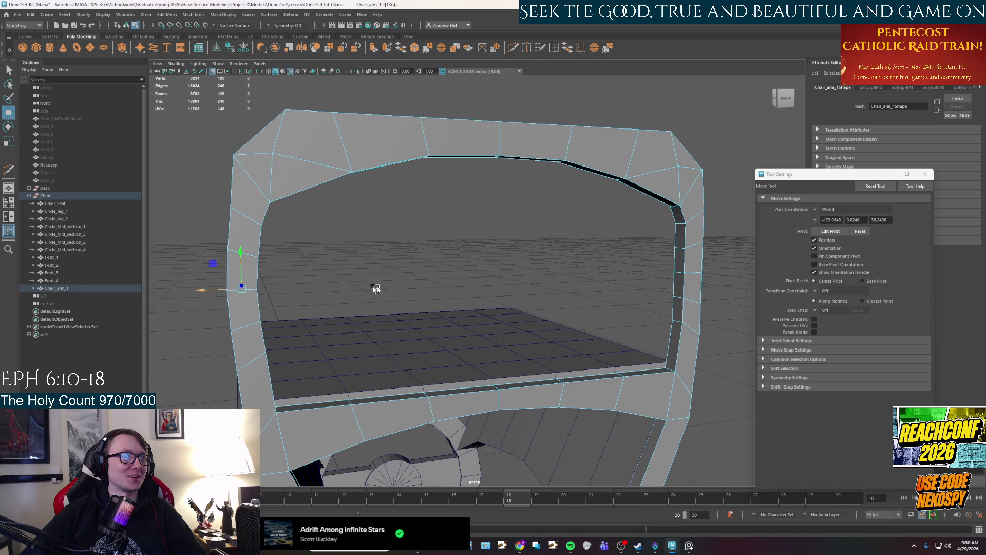
pyautogui.keyDown('alt'); pyautogui.moveTo(323, 233); pyautogui.dragTo(291, 269, button='middle'); pyautogui.keyUp('alt')
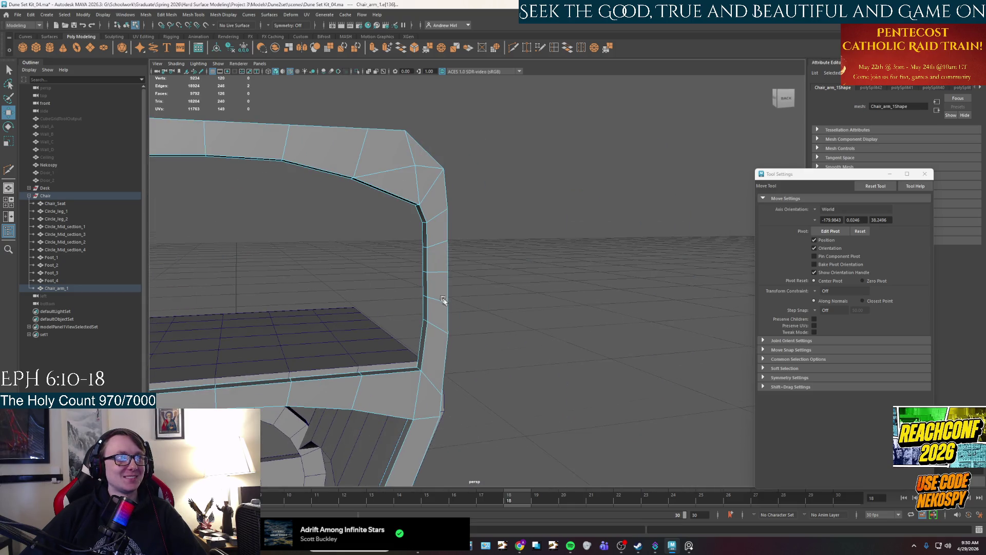
pyautogui.keyDown('alt'); pyautogui.moveTo(443, 300); pyautogui.dragTo(441, 263); pyautogui.keyUp('alt')
pyautogui.press('q')
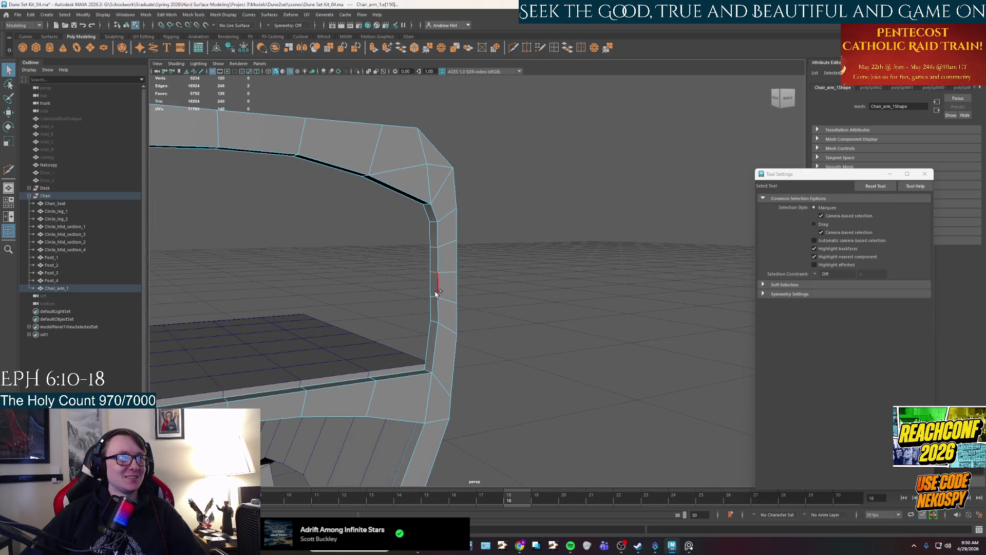
pyautogui.press('f')
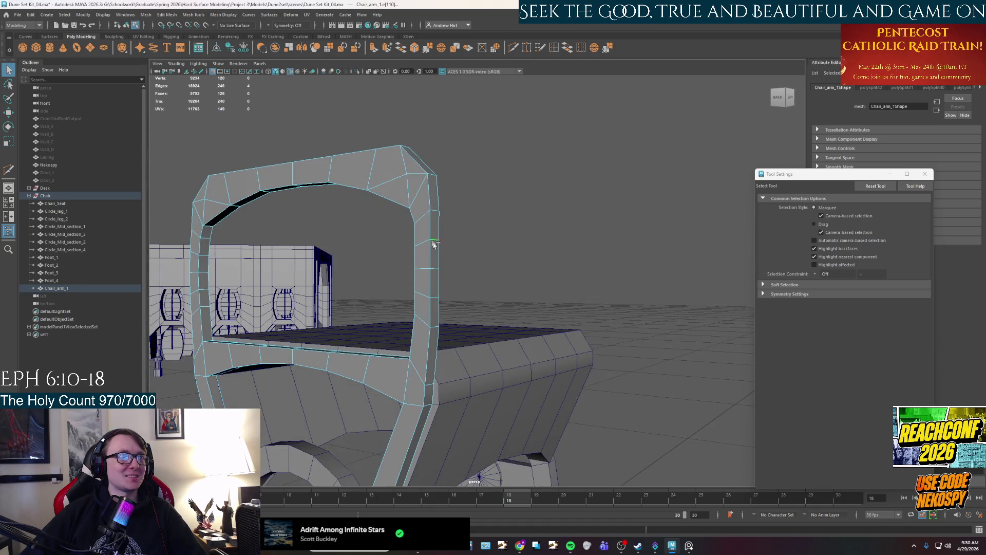
# Nudge a selected arm-leg edge slightly along the X axis
pyautogui.click(419, 314)
pyautogui.keyDown('alt'); pyautogui.moveTo(419, 314); pyautogui.dragTo(406, 272); pyautogui.keyUp('alt')
pyautogui.press('w')
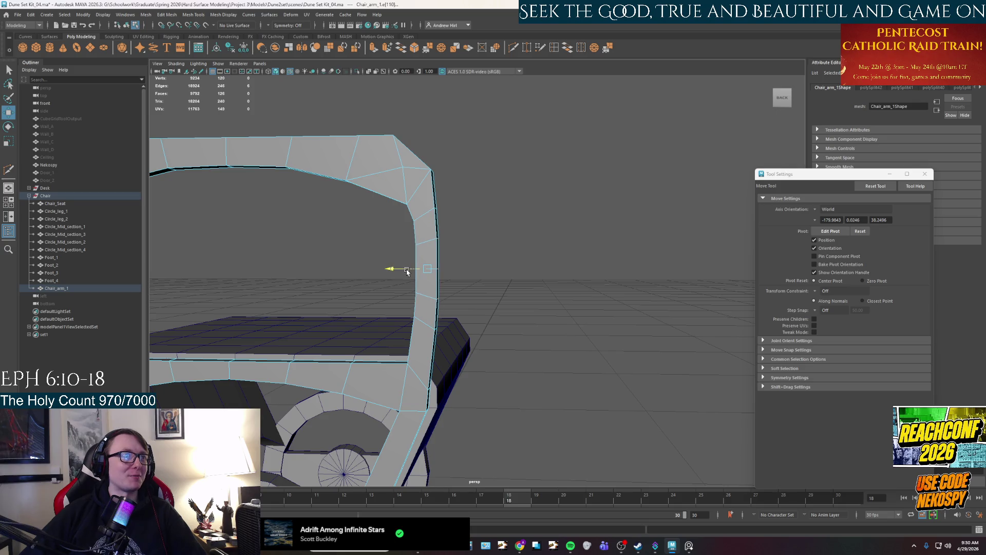
pyautogui.press('q')
pyautogui.moveTo(406, 272)
pyautogui.keyDown('alt'); pyautogui.mouseDown()
pyautogui.moveTo(461, 274)
pyautogui.moveTo(401, 306)
pyautogui.mouseUp(); pyautogui.keyUp('alt')
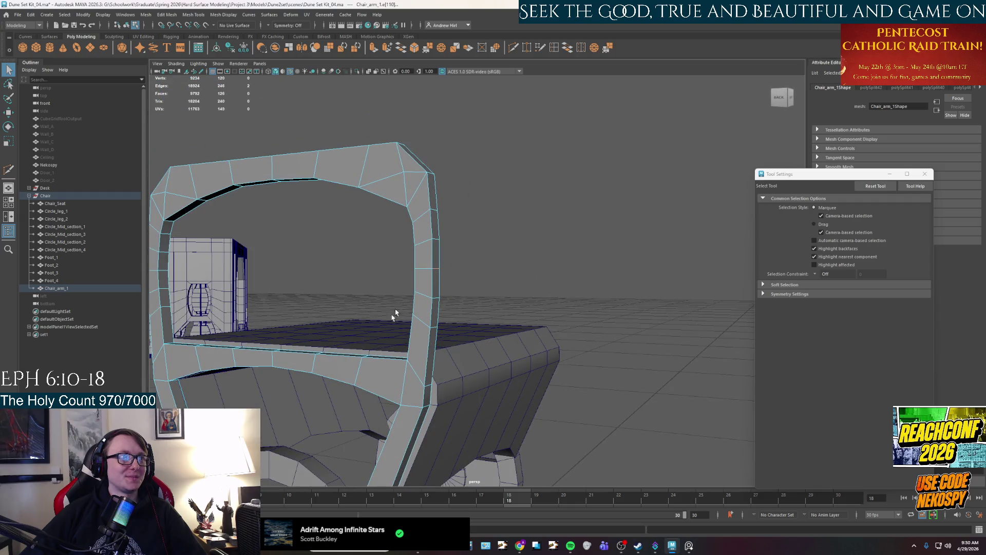
pyautogui.scroll(5, 397, 310)
pyautogui.press('w')
pyautogui.moveTo(353, 262); pyautogui.dragTo(356, 264)
pyautogui.scroll(-5, 511, 306)
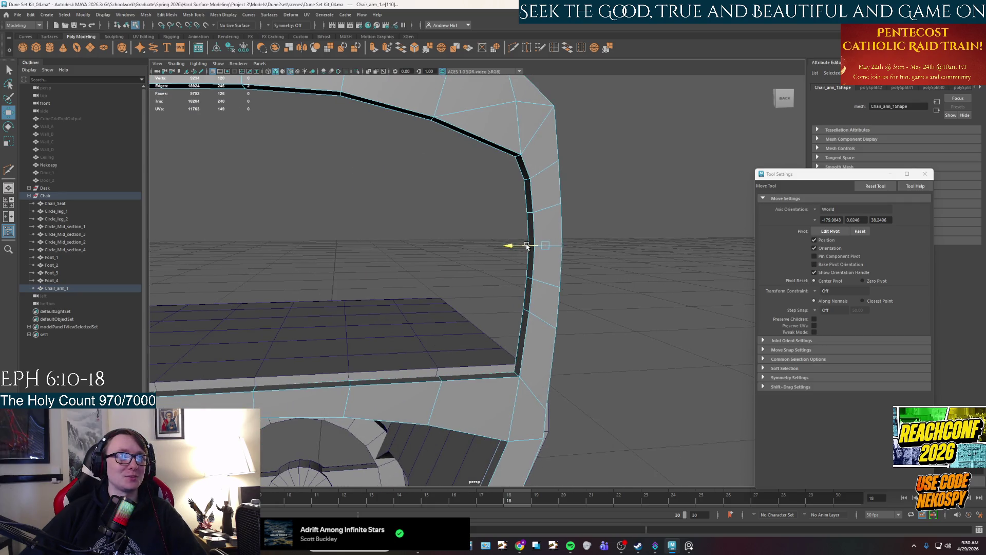
pyautogui.click(559, 257)
# Select two more arm-leg edges for the Move tool, then clear the selection
pyautogui.moveTo(559, 258)
pyautogui.keyDown('alt'); pyautogui.mouseDown()
pyautogui.moveTo(556, 273)
pyautogui.moveTo(498, 275)
pyautogui.moveTo(472, 293)
pyautogui.moveTo(458, 330)
pyautogui.moveTo(557, 297)
pyautogui.mouseUp(); pyautogui.keyUp('alt')
pyautogui.moveTo(286, 310)
pyautogui.keyDown('alt'); pyautogui.mouseDown()
pyautogui.moveTo(416, 317)
pyautogui.moveTo(359, 329)
pyautogui.mouseUp(); pyautogui.keyUp('alt')
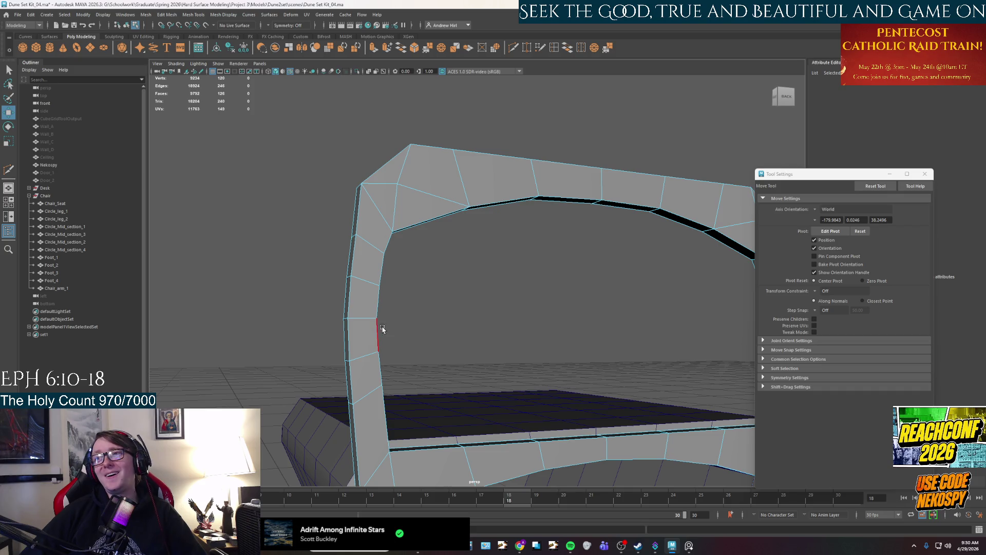
pyautogui.moveTo(336, 337)
pyautogui.keyDown('alt'); pyautogui.mouseDown()
pyautogui.moveTo(362, 326)
pyautogui.moveTo(338, 339)
pyautogui.moveTo(452, 327)
pyautogui.moveTo(347, 335)
pyautogui.mouseUp(); pyautogui.keyUp('alt')
pyautogui.press('q')
pyautogui.click(368, 325)
pyautogui.keyDown('shift'); pyautogui.click(335, 332); pyautogui.keyUp('shift')
pyautogui.press('w')
pyautogui.click(365, 334)
# Orbit out to show the whole chair and switch to face selection
pyautogui.keyDown('alt'); pyautogui.moveTo(520, 349); pyautogui.dragTo(480, 353); pyautogui.keyUp('alt')
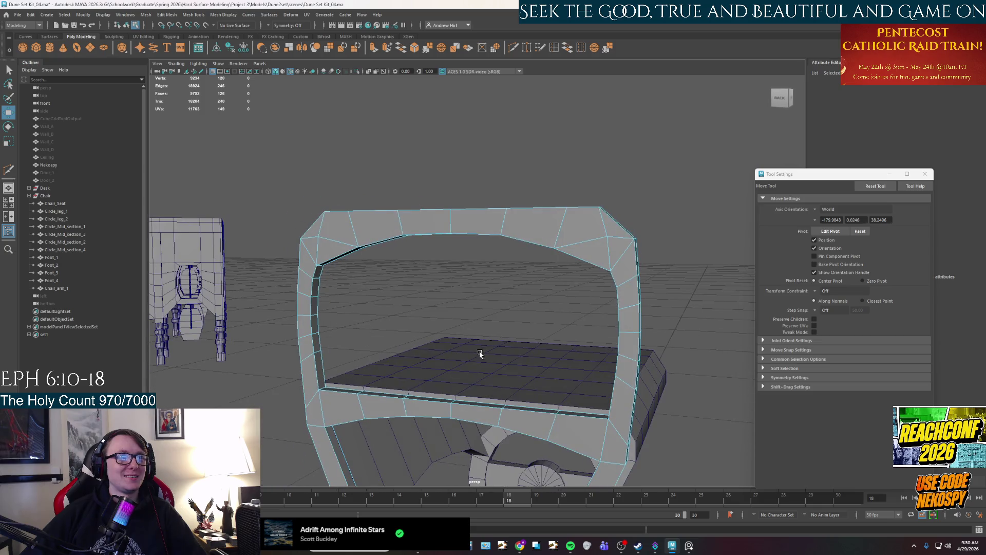
pyautogui.moveTo(642, 356); pyautogui.dragTo(643, 324, button='right')
pyautogui.moveTo(616, 329)
pyautogui.keyDown('alt'); pyautogui.mouseDown()
pyautogui.moveTo(565, 359)
pyautogui.moveTo(571, 379)
pyautogui.moveTo(407, 385)
pyautogui.moveTo(529, 375)
pyautogui.moveTo(454, 380)
pyautogui.moveTo(523, 313)
pyautogui.moveTo(488, 346)
pyautogui.moveTo(436, 310)
pyautogui.mouseUp(); pyautogui.keyUp('alt')
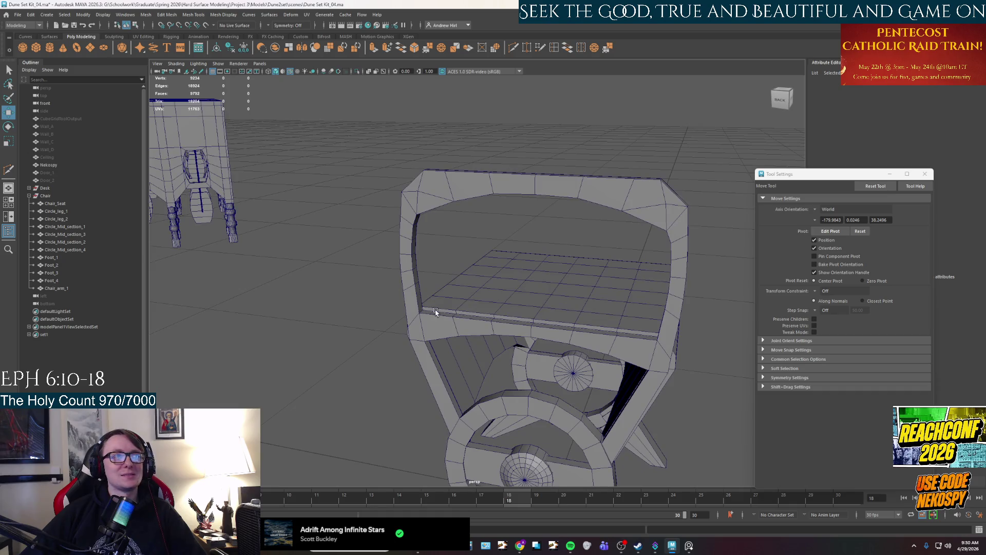
pyautogui.moveTo(436, 310); pyautogui.dragTo(443, 320, button='right')
pyautogui.moveTo(443, 321)
pyautogui.keyDown('alt'); pyautogui.mouseDown()
pyautogui.moveTo(421, 331)
pyautogui.moveTo(513, 298)
pyautogui.moveTo(511, 256)
pyautogui.mouseUp(); pyautogui.keyUp('alt')
# Select the inner rim face loop and scale it slightly with the Scale tool
pyautogui.press('q')
pyautogui.doubleClick(470, 336)
pyautogui.press('r')
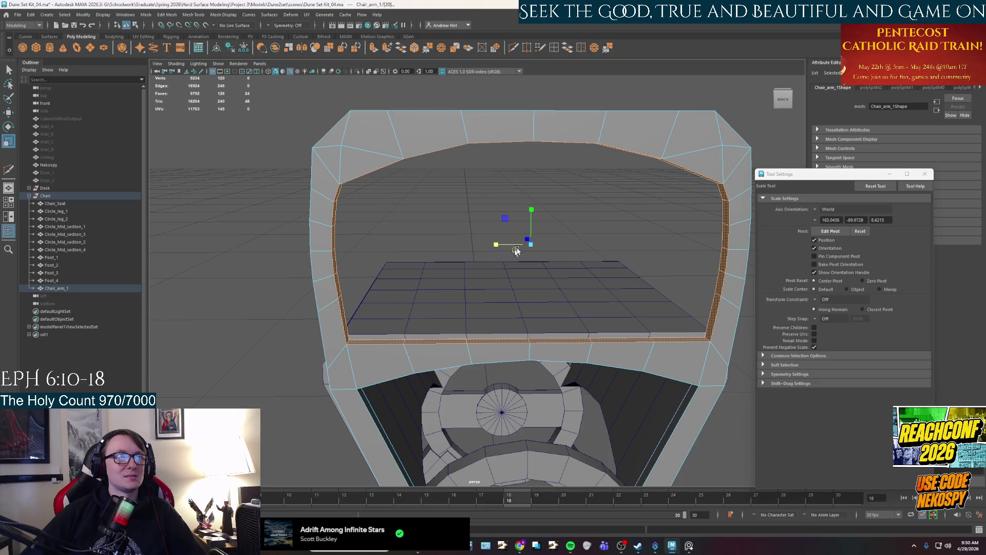
pyautogui.moveTo(505, 221); pyautogui.dragTo(506, 221)
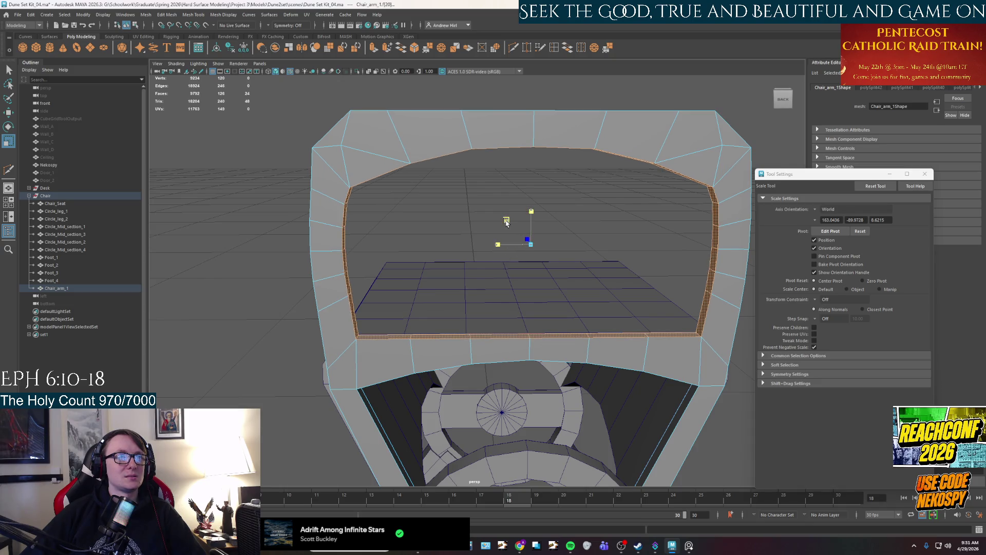
pyautogui.moveTo(506, 222); pyautogui.dragTo(504, 222)
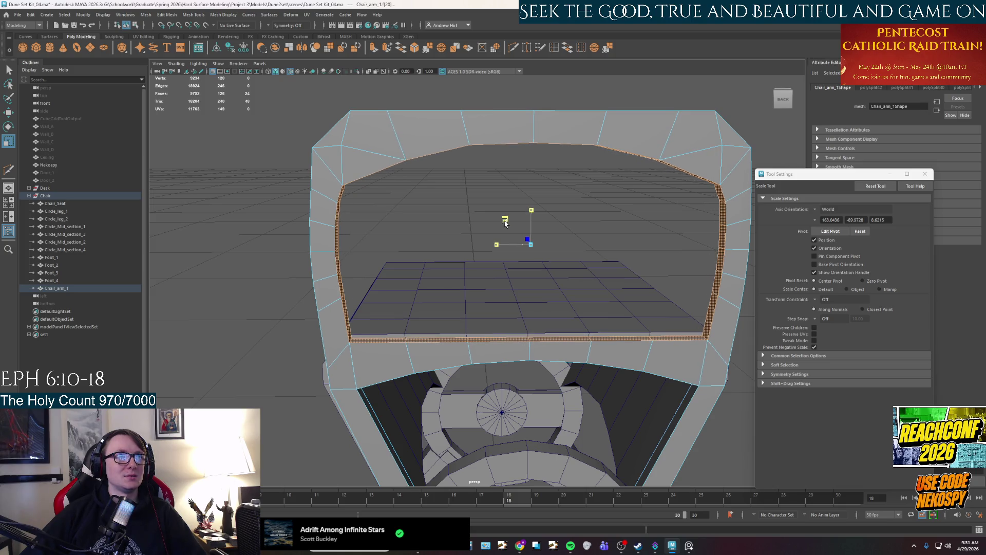
# Return to object mode and frame the chair arm in the view
pyautogui.click(594, 224)
pyautogui.moveTo(596, 222); pyautogui.dragTo(651, 206, button='right')
pyautogui.scroll(-3, 601, 226)
pyautogui.moveTo(603, 284)
pyautogui.keyDown('alt'); pyautogui.mouseDown()
pyautogui.moveTo(577, 282)
pyautogui.moveTo(504, 352)
pyautogui.moveTo(515, 311)
pyautogui.moveTo(545, 308)
pyautogui.moveTo(473, 345)
pyautogui.moveTo(485, 348)
pyautogui.mouseUp(); pyautogui.keyUp('alt')
pyautogui.click(557, 264)
pyautogui.scroll(-2, 553, 334)
pyautogui.press('f')
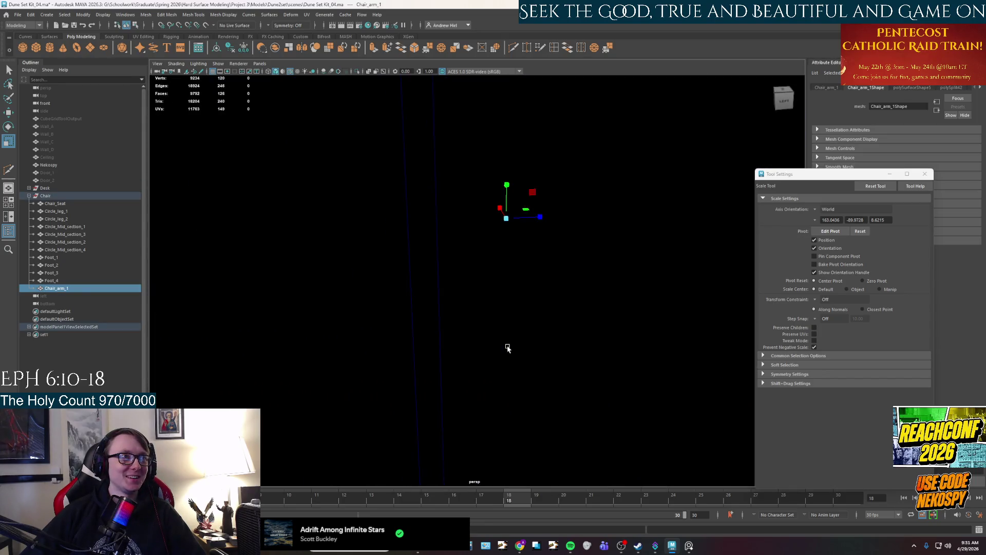
pyautogui.click(126, 15)
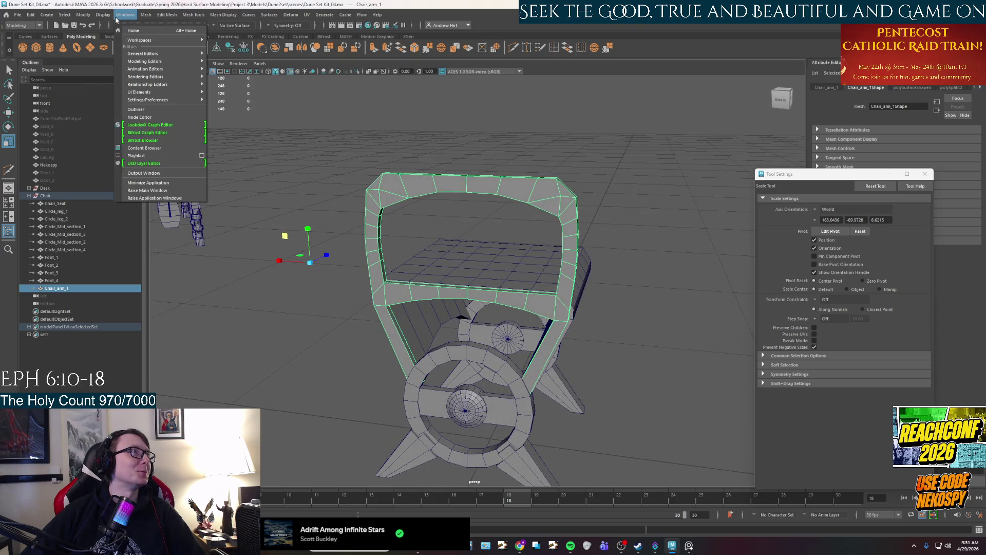
# Turn on the Poly Count heads-up display in the viewport
pyautogui.moveTo(147, 16)
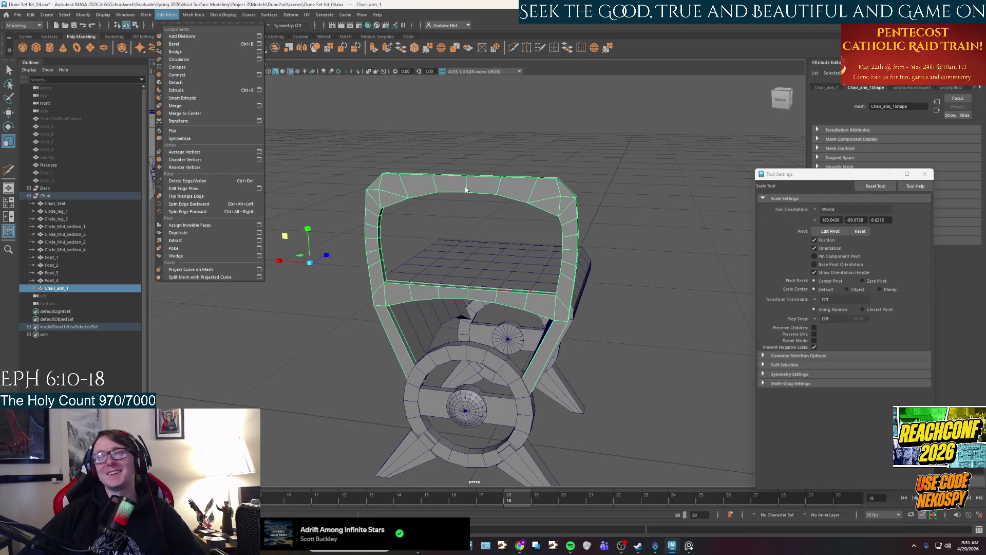
pyautogui.moveTo(103, 15)
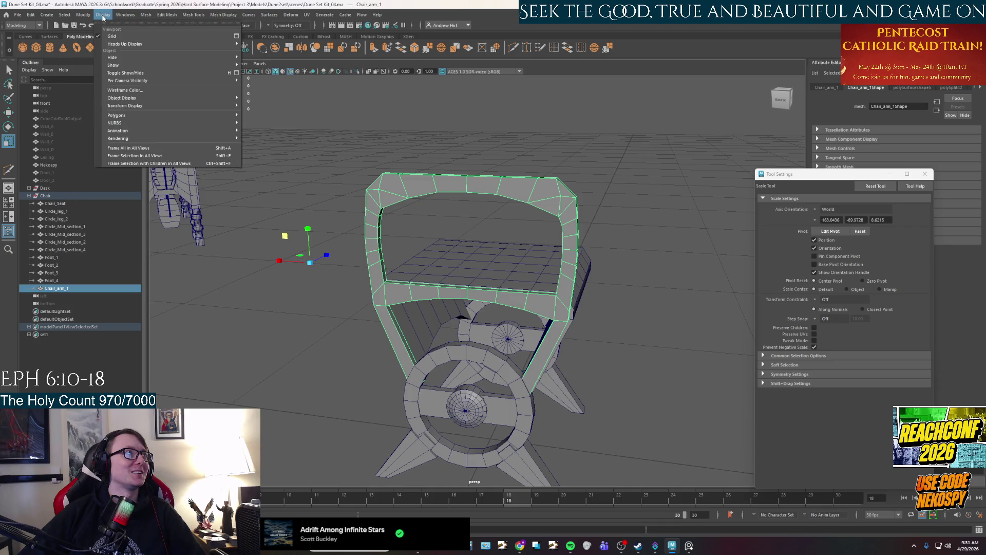
pyautogui.moveTo(117, 43)
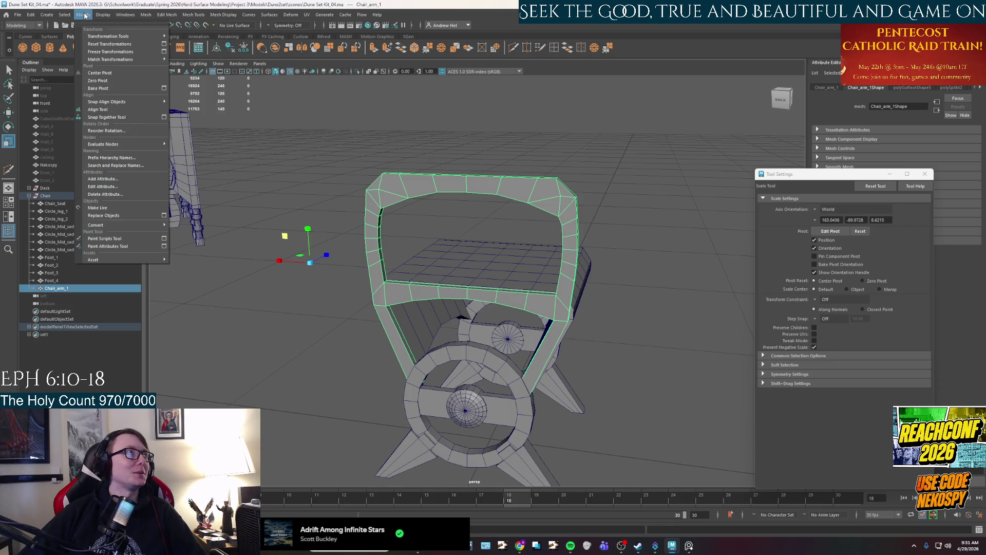
pyautogui.click(119, 81)
# Inspect the chair with the Move tool, briefly selecting Circle_leg_2
pyautogui.press('w')
pyautogui.moveTo(485, 300)
pyautogui.keyDown('alt'); pyautogui.mouseDown()
pyautogui.moveTo(482, 277)
pyautogui.moveTo(666, 281)
pyautogui.moveTo(594, 282)
pyautogui.moveTo(541, 326)
pyautogui.moveTo(590, 314)
pyautogui.moveTo(637, 264)
pyautogui.mouseUp(); pyautogui.keyUp('alt')
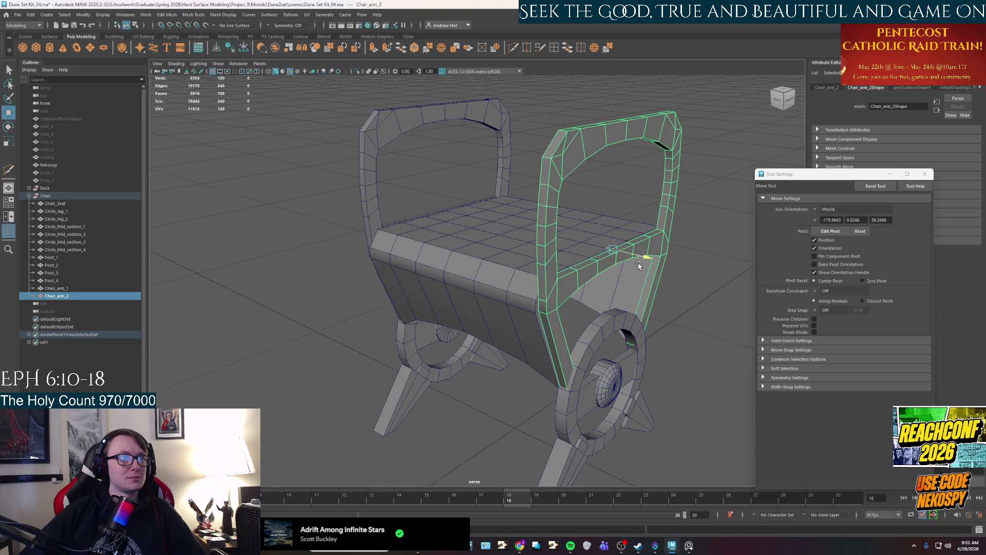
pyautogui.click(630, 334)
pyautogui.keyDown('alt'); pyautogui.moveTo(629, 334); pyautogui.dragTo(418, 308); pyautogui.keyUp('alt')
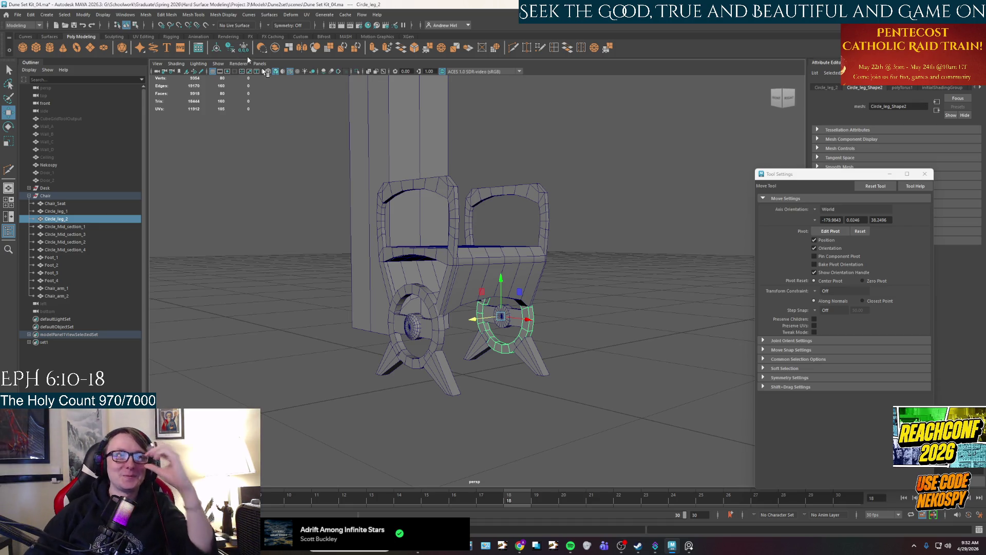
pyautogui.click(597, 278)
# Select the Chair group and move it beside the desk to 450.959, 13.302, 170.332
pyautogui.keyDown('alt'); pyautogui.moveTo(474, 312); pyautogui.dragTo(495, 323); pyautogui.keyUp('alt')
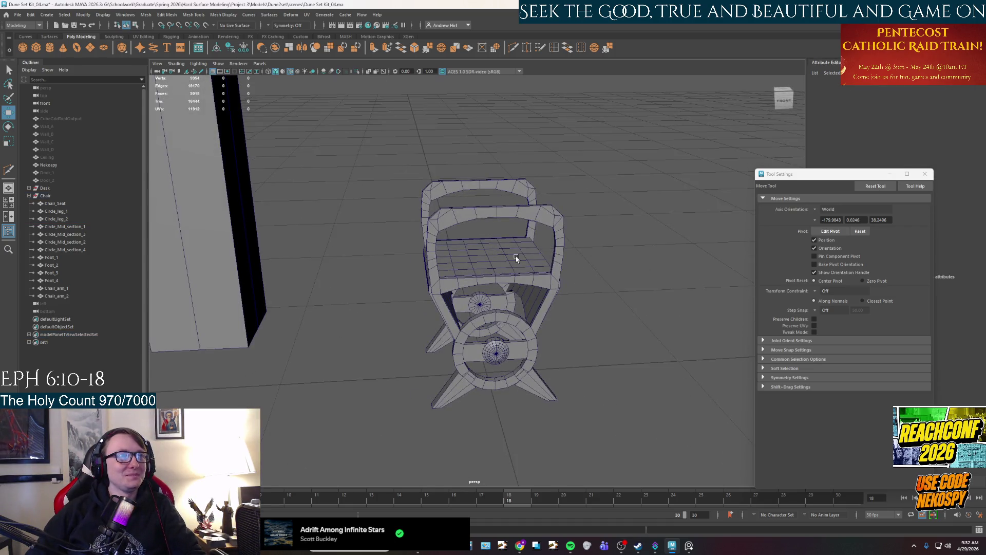
pyautogui.moveTo(514, 253)
pyautogui.keyDown('alt'); pyautogui.mouseDown()
pyautogui.moveTo(451, 275)
pyautogui.moveTo(452, 306)
pyautogui.moveTo(440, 282)
pyautogui.moveTo(541, 330)
pyautogui.moveTo(521, 329)
pyautogui.moveTo(443, 253)
pyautogui.mouseUp(); pyautogui.keyUp('alt')
pyautogui.moveTo(450, 260); pyautogui.dragTo(512, 249, button='right')
pyautogui.rightClick(487, 265)
pyautogui.keyDown('alt'); pyautogui.moveTo(610, 344); pyautogui.dragTo(554, 349); pyautogui.keyUp('alt')
pyautogui.keyDown('alt'); pyautogui.moveTo(554, 349); pyautogui.dragTo(524, 341, button='right'); pyautogui.keyUp('alt')
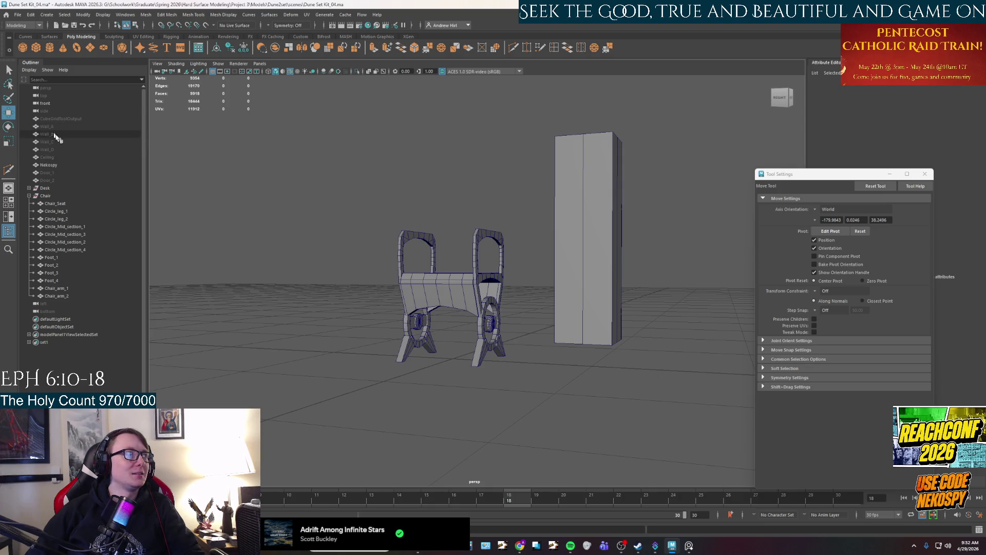
pyautogui.scroll(-3, 471, 270)
pyautogui.moveTo(471, 270)
pyautogui.keyDown('alt'); pyautogui.mouseDown()
pyautogui.moveTo(453, 258)
pyautogui.moveTo(594, 226)
pyautogui.mouseUp(); pyautogui.keyUp('alt')
pyautogui.click(596, 226)
pyautogui.press('Up')
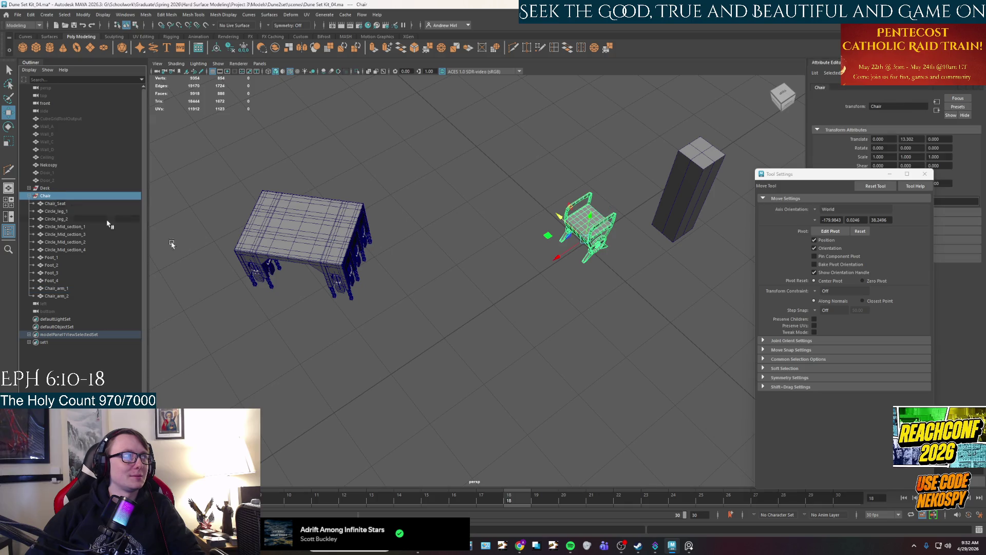
pyautogui.moveTo(569, 250)
pyautogui.mouseDown()
pyautogui.moveTo(354, 381)
pyautogui.moveTo(298, 257)
pyautogui.moveTo(449, 339)
pyautogui.mouseUp()
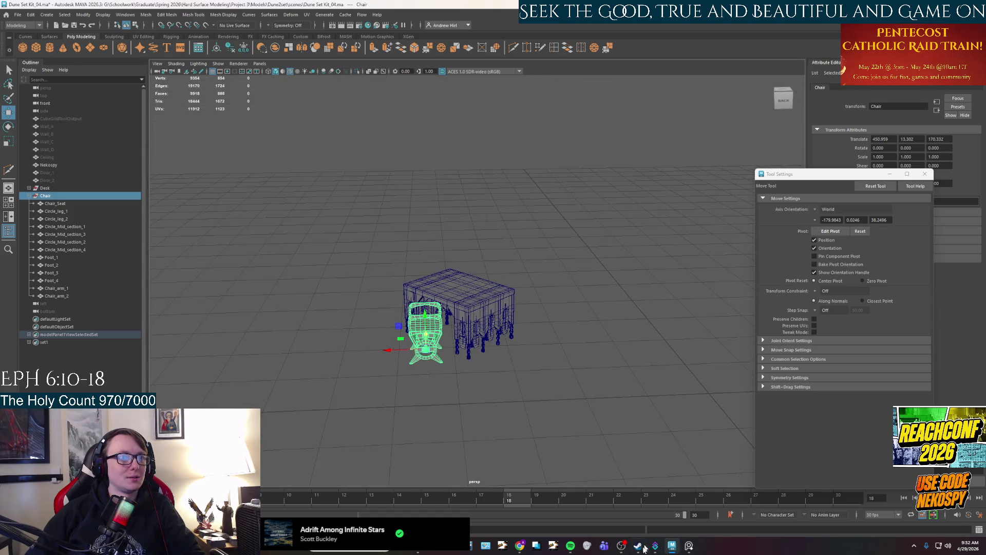
# Compare against the chair reference photo, then come back to the Maya scene
pyautogui.click(674, 549)
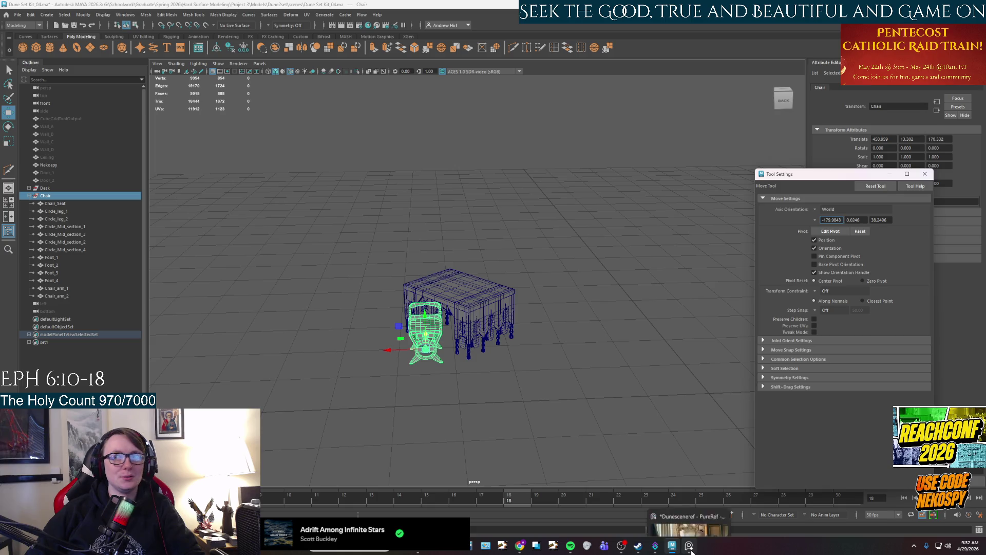
pyautogui.click(690, 547)
pyautogui.scroll(-2, 580, 210)
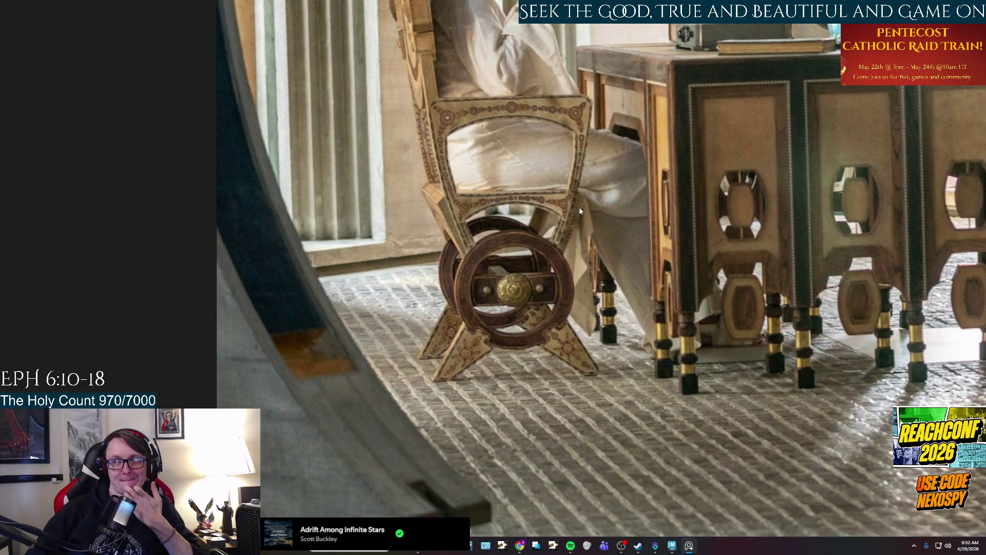
pyautogui.click(688, 546)
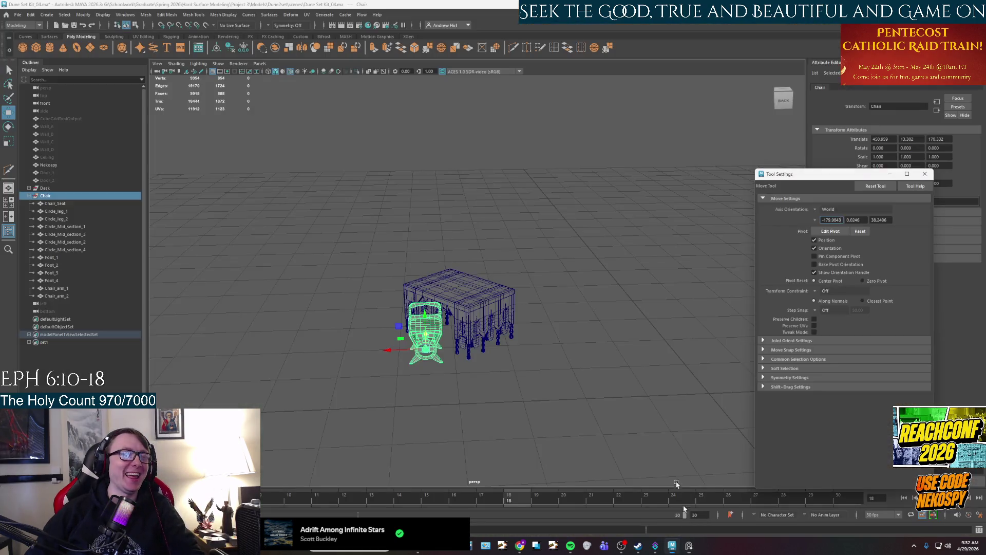
# Grid-snap the Chair group to the origin at translate 0, 13.302, 0
pyautogui.moveTo(520, 276)
pyautogui.keyDown('alt'); pyautogui.mouseDown()
pyautogui.moveTo(555, 337)
pyautogui.moveTo(544, 359)
pyautogui.moveTo(561, 260)
pyautogui.moveTo(552, 253)
pyautogui.moveTo(537, 273)
pyautogui.moveTo(529, 325)
pyautogui.moveTo(464, 298)
pyautogui.moveTo(611, 205)
pyautogui.moveTo(691, 235)
pyautogui.moveTo(704, 220)
pyautogui.moveTo(551, 264)
pyautogui.moveTo(515, 205)
pyautogui.moveTo(590, 267)
pyautogui.mouseUp(); pyautogui.keyUp('alt')
pyautogui.scroll(3, 549, 350)
pyautogui.press('space')
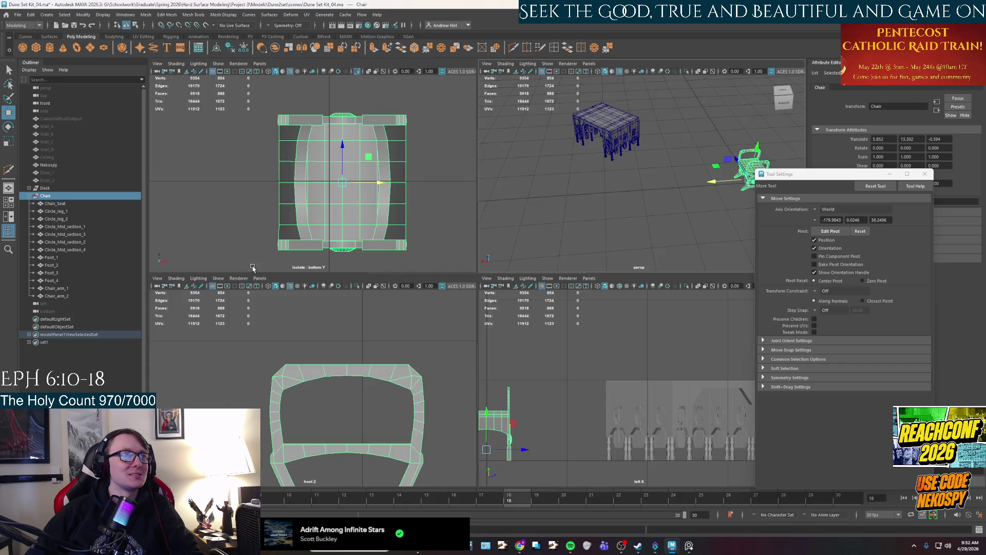
pyautogui.press('space')
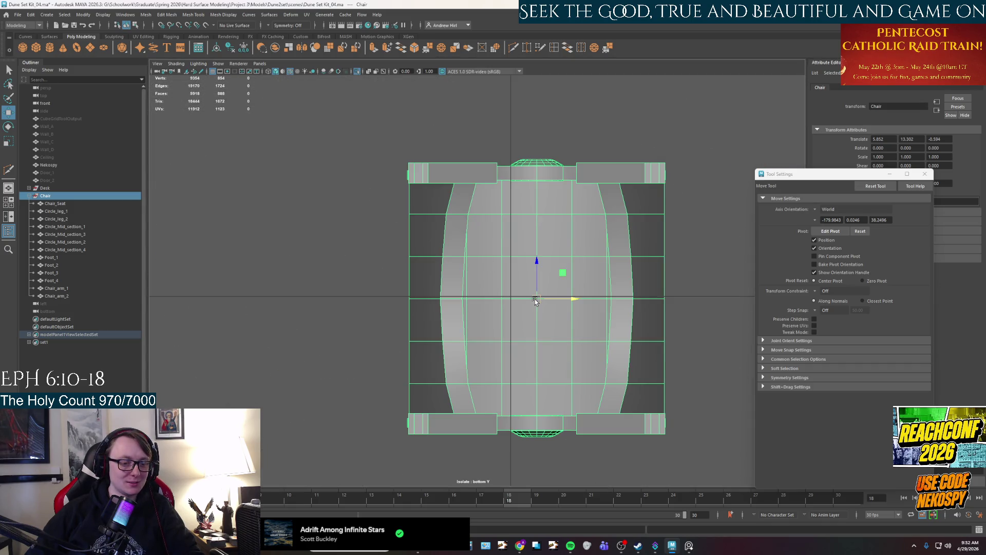
pyautogui.moveTo(529, 298); pyautogui.dragTo(503, 296)
pyautogui.press('space')
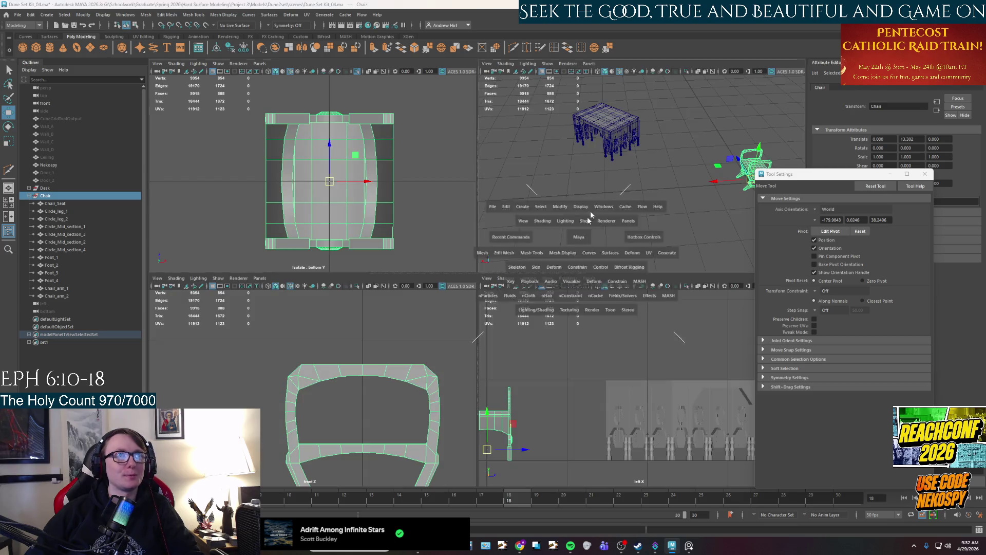
pyautogui.press('space')
# Inspect the chair from an angled view, then switch to the PureRef reference photo
pyautogui.moveTo(600, 215)
pyautogui.keyDown('alt'); pyautogui.mouseDown()
pyautogui.moveTo(572, 302)
pyautogui.moveTo(605, 303)
pyautogui.moveTo(604, 268)
pyautogui.moveTo(519, 336)
pyautogui.moveTo(449, 306)
pyautogui.moveTo(615, 336)
pyautogui.moveTo(505, 293)
pyautogui.moveTo(473, 248)
pyautogui.mouseUp(); pyautogui.keyUp('alt')
pyautogui.rightClick(473, 248)
pyautogui.rightClick(473, 248)
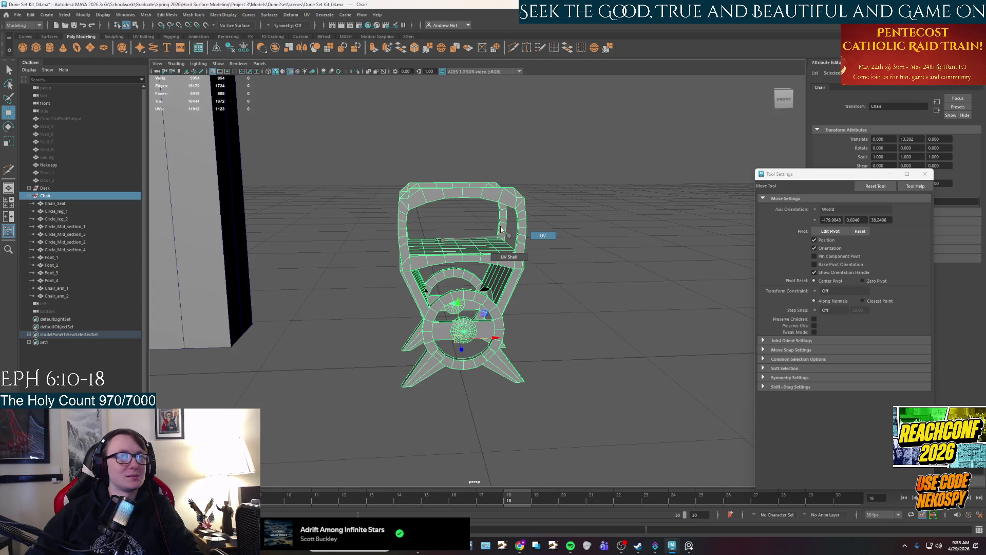
pyautogui.moveTo(502, 229); pyautogui.dragTo(510, 228, button='right')
pyautogui.click(596, 326)
pyautogui.moveTo(596, 326)
pyautogui.keyDown('alt'); pyautogui.mouseDown()
pyautogui.moveTo(512, 345)
pyautogui.moveTo(516, 303)
pyautogui.moveTo(508, 308)
pyautogui.moveTo(493, 341)
pyautogui.moveTo(562, 355)
pyautogui.mouseUp(); pyautogui.keyUp('alt')
pyautogui.scroll(2, 518, 286)
pyautogui.hotkey('alt', 'Tab')
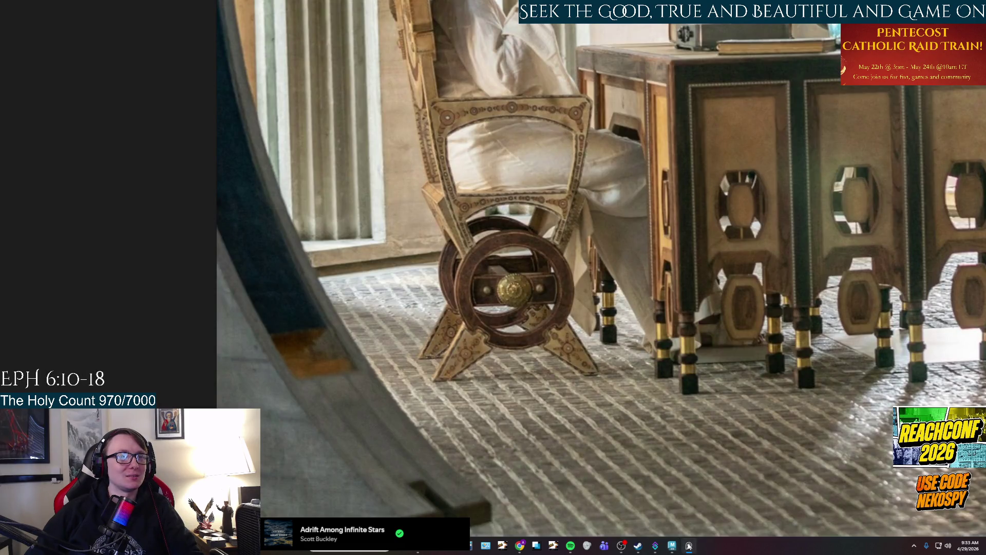
# Zoom PureRef into the chair-back close-up, then return to the Maya scene
pyautogui.click(689, 547)
pyautogui.click(694, 547)
pyautogui.scroll(-5, 422, 401)
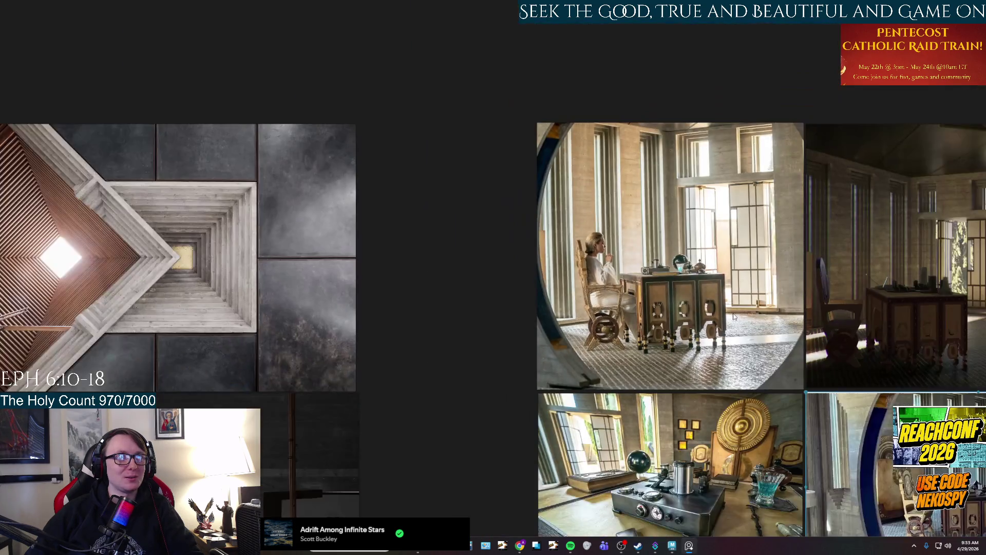
pyautogui.scroll(3, 422, 400)
pyautogui.scroll(6, 423, 400)
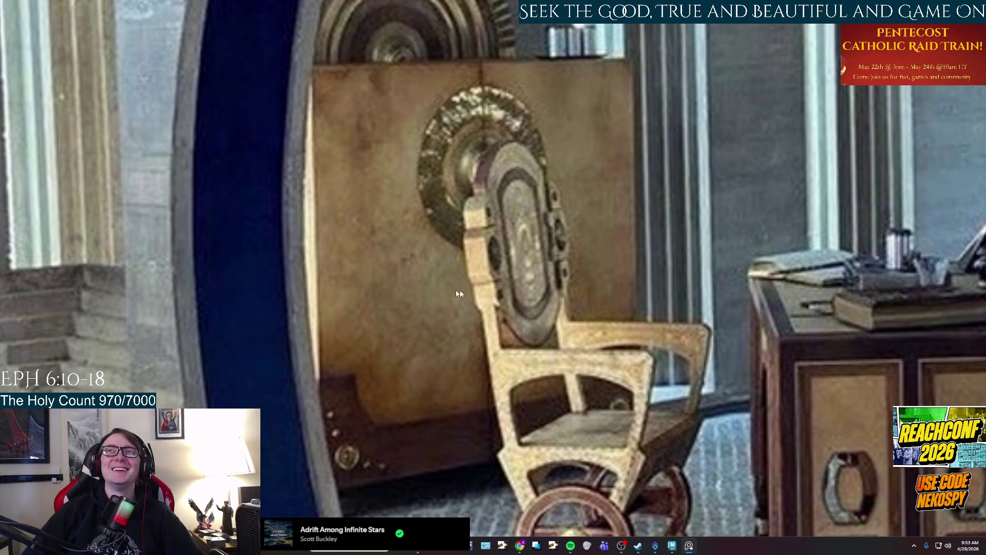
pyautogui.click(672, 544)
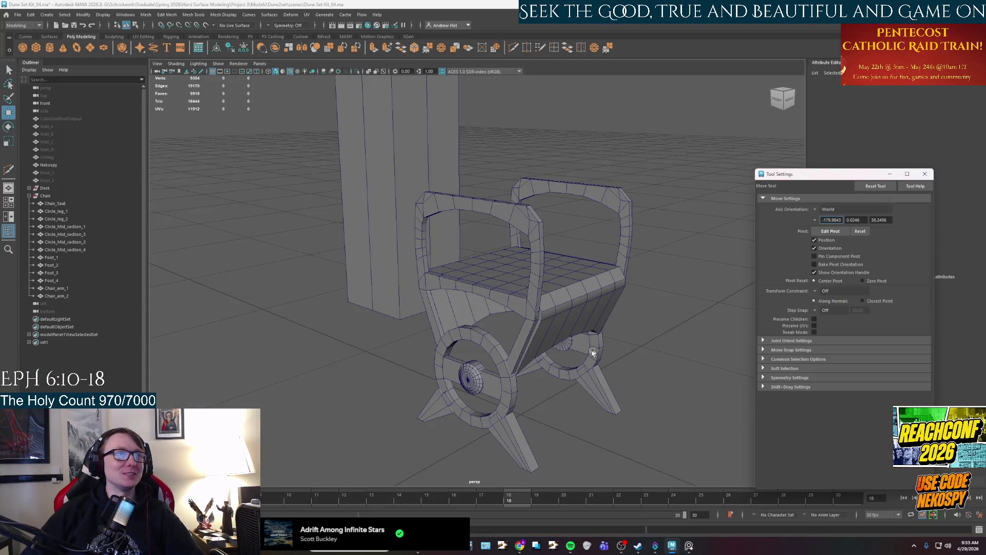
# Add a polygon cube, pCube1, at translate -42.543, 79.207, 0 beside the chair's arm frames
pyautogui.keyDown('alt'); pyautogui.moveTo(423, 282); pyautogui.dragTo(380, 314); pyautogui.keyUp('alt')
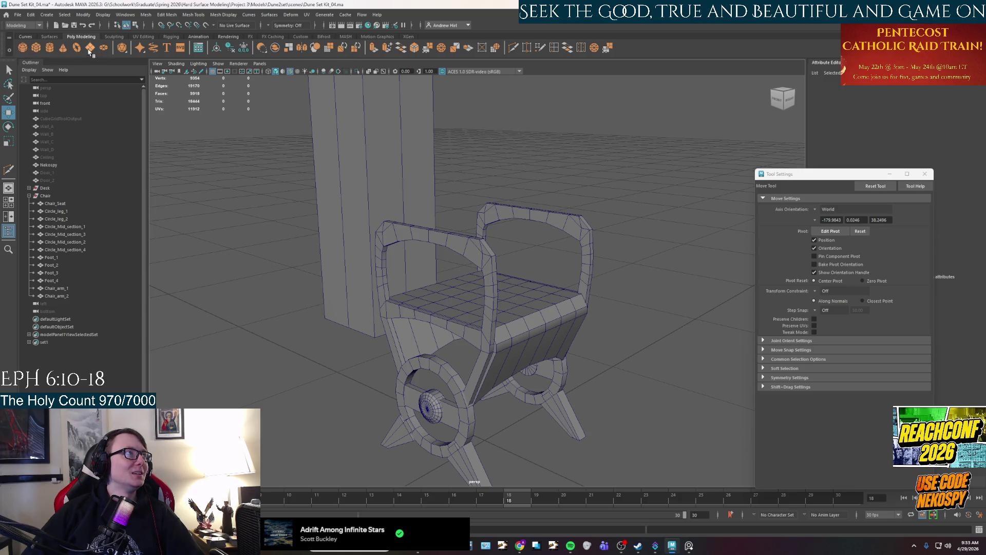
pyautogui.click(36, 47)
pyautogui.moveTo(216, 213)
pyautogui.keyDown('alt'); pyautogui.mouseDown()
pyautogui.moveTo(334, 255)
pyautogui.moveTo(488, 360)
pyautogui.moveTo(493, 190)
pyautogui.moveTo(490, 210)
pyautogui.moveTo(390, 253)
pyautogui.moveTo(437, 315)
pyautogui.moveTo(415, 256)
pyautogui.moveTo(441, 261)
pyautogui.mouseUp(); pyautogui.keyUp('alt')
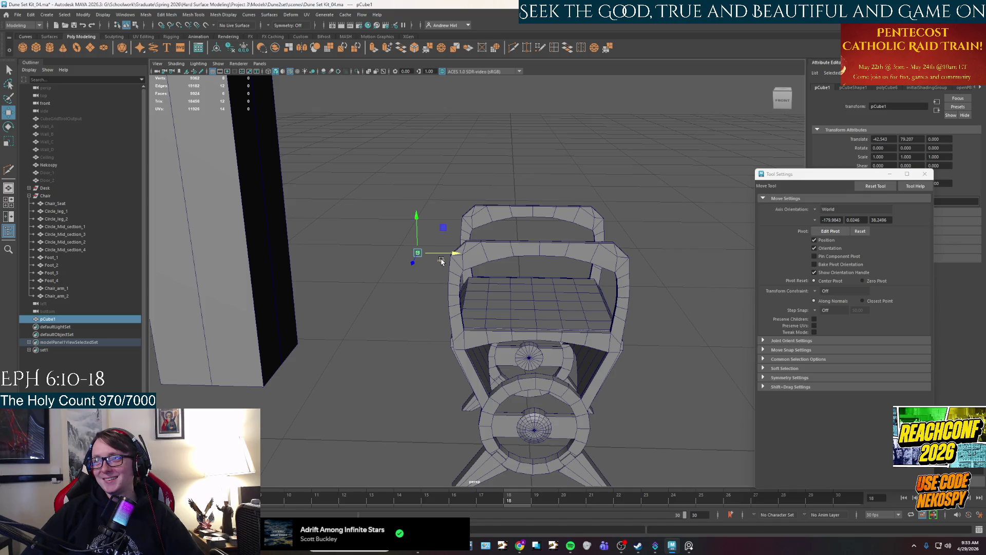
# Scale pCube1 along X into a long thin horizontal bar spanning both arm frames
pyautogui.moveTo(441, 261)
pyautogui.keyDown('alt'); pyautogui.mouseDown()
pyautogui.moveTo(439, 277)
pyautogui.moveTo(319, 277)
pyautogui.moveTo(384, 251)
pyautogui.mouseUp(); pyautogui.keyUp('alt')
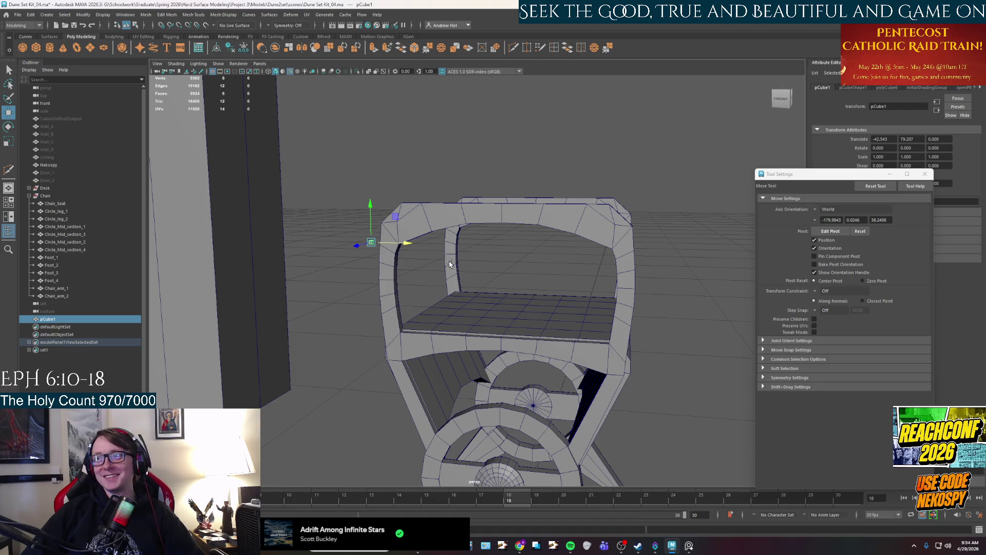
pyautogui.click(888, 174)
pyautogui.press('space')
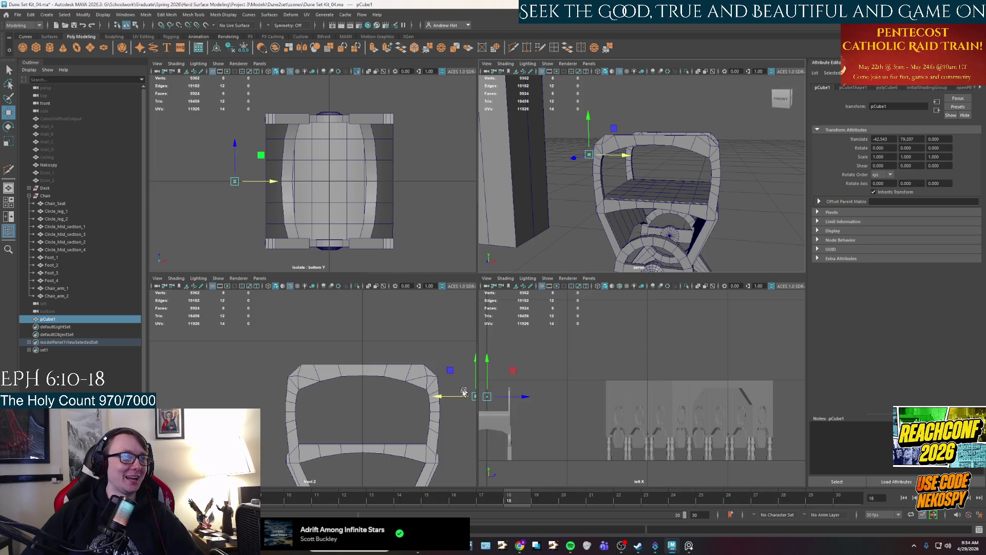
pyautogui.press('space')
pyautogui.moveTo(552, 260)
pyautogui.keyDown('alt'); pyautogui.mouseDown()
pyautogui.moveTo(560, 267)
pyautogui.moveTo(548, 284)
pyautogui.moveTo(576, 289)
pyautogui.moveTo(561, 272)
pyautogui.moveTo(599, 262)
pyautogui.moveTo(577, 278)
pyautogui.mouseUp(); pyautogui.keyUp('alt')
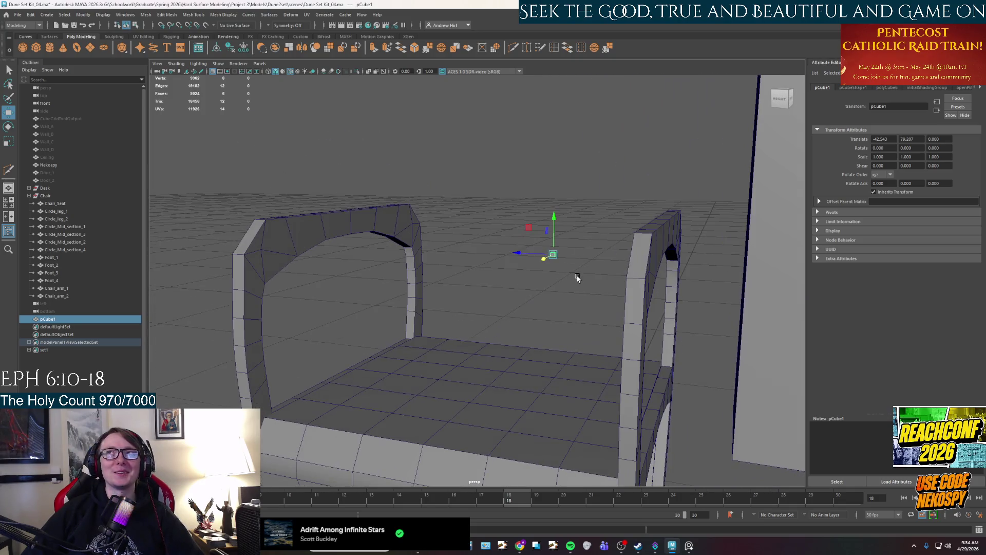
pyautogui.click(468, 277)
pyautogui.keyDown('alt'); pyautogui.moveTo(468, 280); pyautogui.dragTo(499, 298); pyautogui.keyUp('alt')
pyautogui.press('r')
pyautogui.moveTo(532, 252)
pyautogui.mouseDown()
pyautogui.moveTo(561, 256)
pyautogui.moveTo(507, 257)
pyautogui.moveTo(539, 254)
pyautogui.mouseUp()
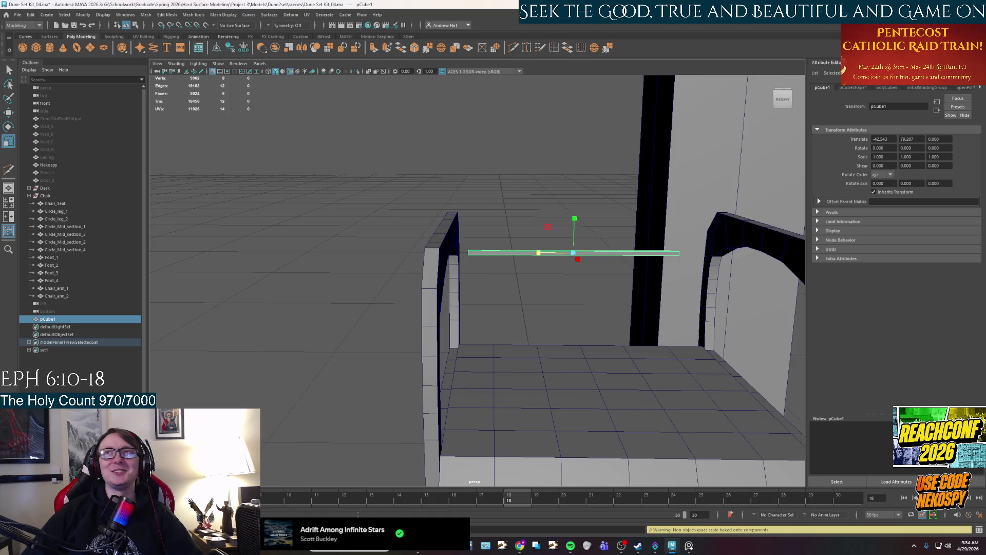
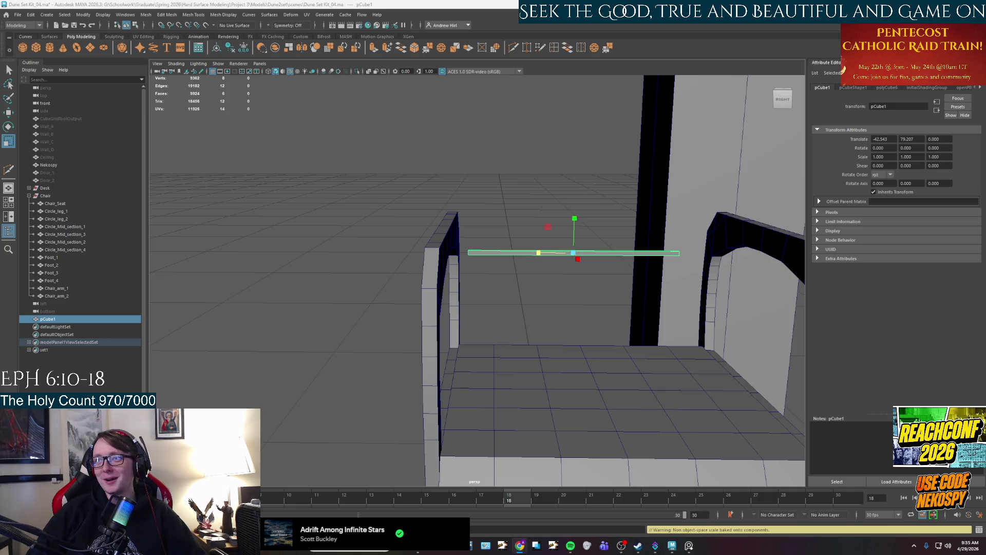
# Move the thin bar pCube1 onto the back of the chair
pyautogui.moveTo(575, 326)
pyautogui.keyDown('alt'); pyautogui.mouseDown()
pyautogui.moveTo(550, 368)
pyautogui.moveTo(565, 356)
pyautogui.moveTo(552, 324)
pyautogui.moveTo(504, 306)
pyautogui.mouseUp(); pyautogui.keyUp('alt')
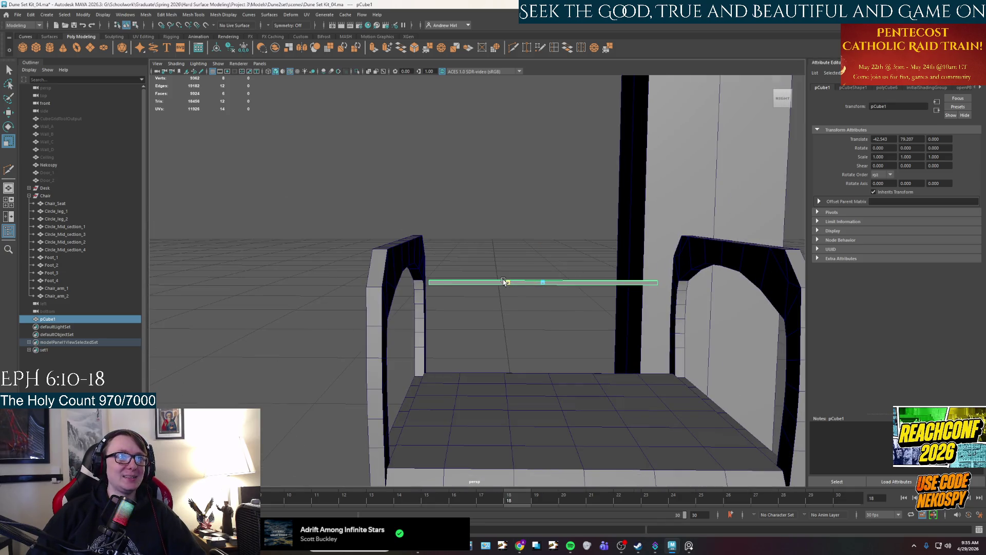
pyautogui.press('w')
pyautogui.moveTo(508, 281)
pyautogui.mouseDown()
pyautogui.moveTo(625, 303)
pyautogui.moveTo(545, 280)
pyautogui.moveTo(597, 281)
pyautogui.moveTo(587, 291)
pyautogui.mouseUp()
pyautogui.press('r')
pyautogui.press('w')
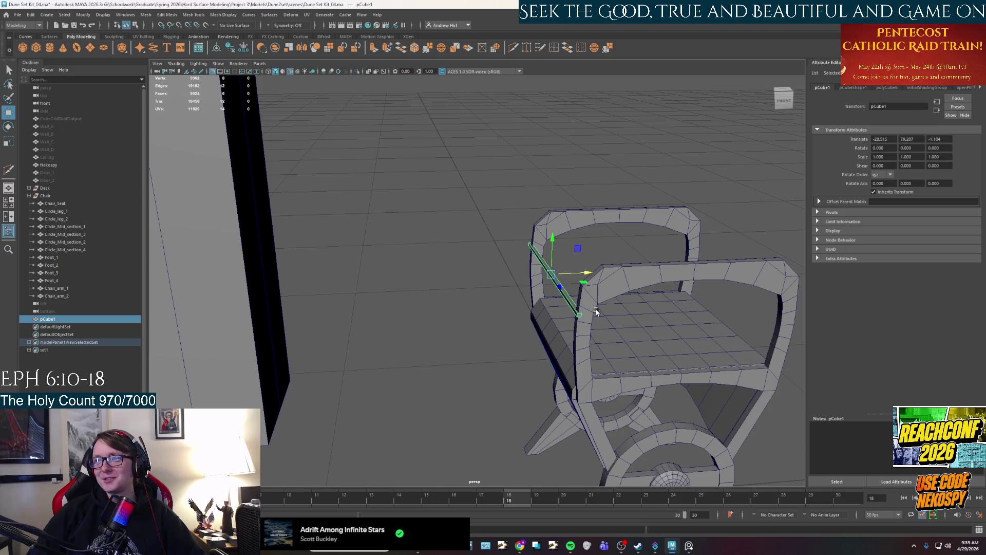
# Shorten the bar slightly and switch to the four-view layout
pyautogui.keyDown('alt'); pyautogui.moveTo(596, 321); pyautogui.dragTo(593, 308); pyautogui.keyUp('alt')
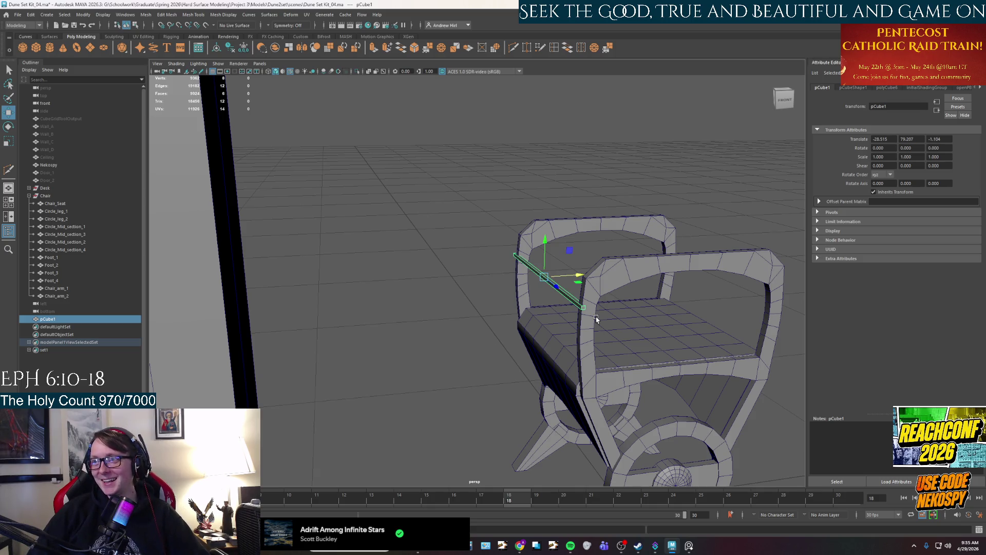
pyautogui.keyDown('alt'); pyautogui.moveTo(580, 328); pyautogui.dragTo(550, 351); pyautogui.keyUp('alt')
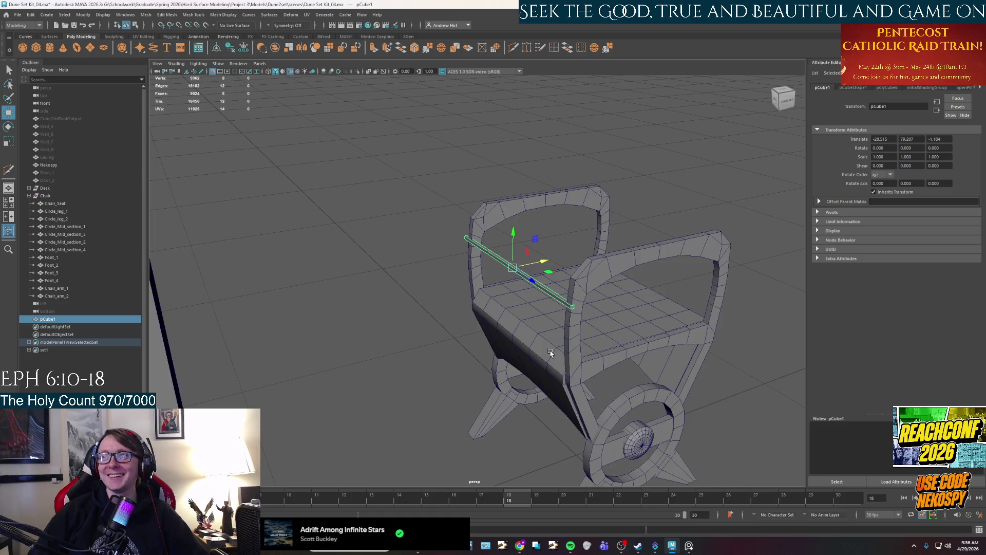
pyautogui.press('r')
pyautogui.moveTo(543, 281); pyautogui.dragTo(524, 286)
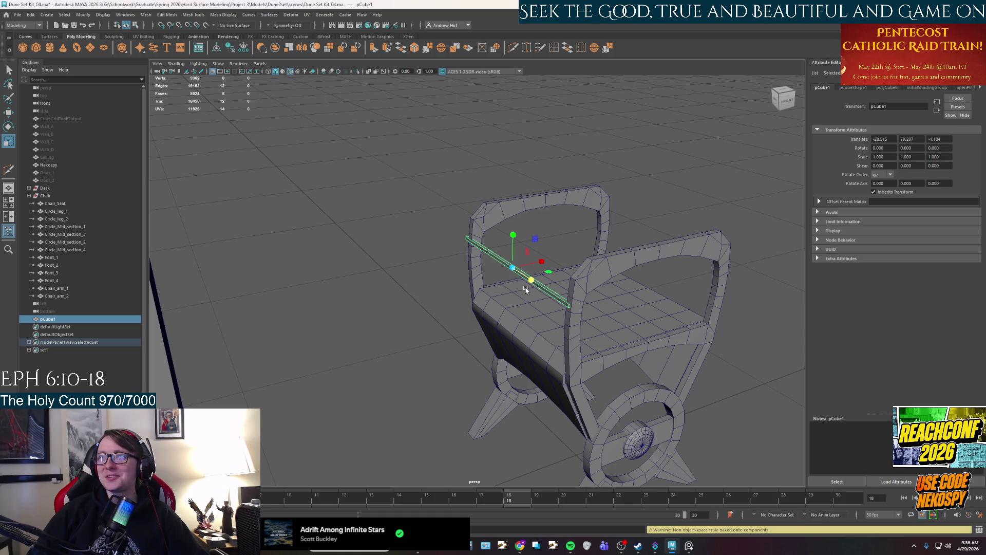
pyautogui.press('space')
pyautogui.press('space')
pyautogui.press('space')
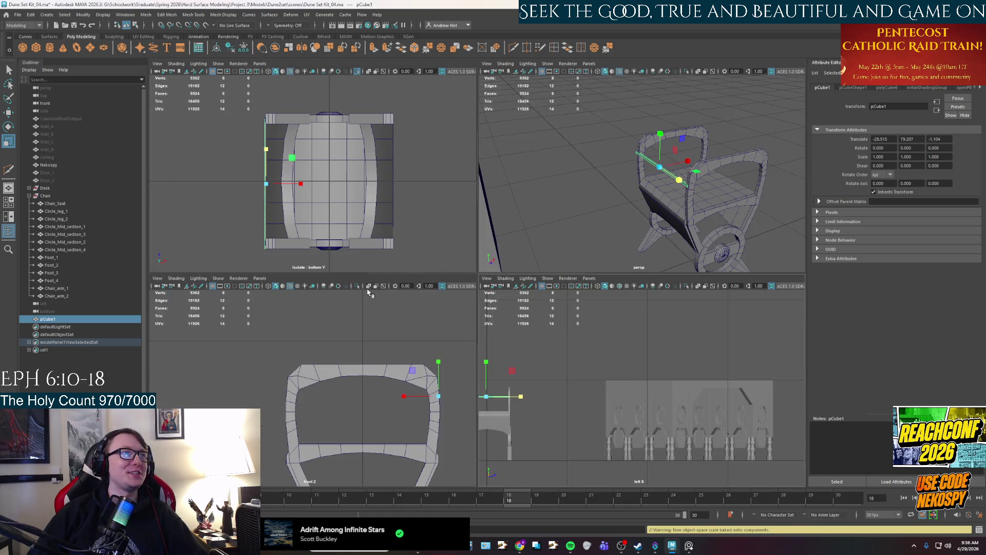
# Slide pCube1 flush with the chair back so Translate Z reads 0.013
pyautogui.scroll(5, 291, 205)
pyautogui.press('w')
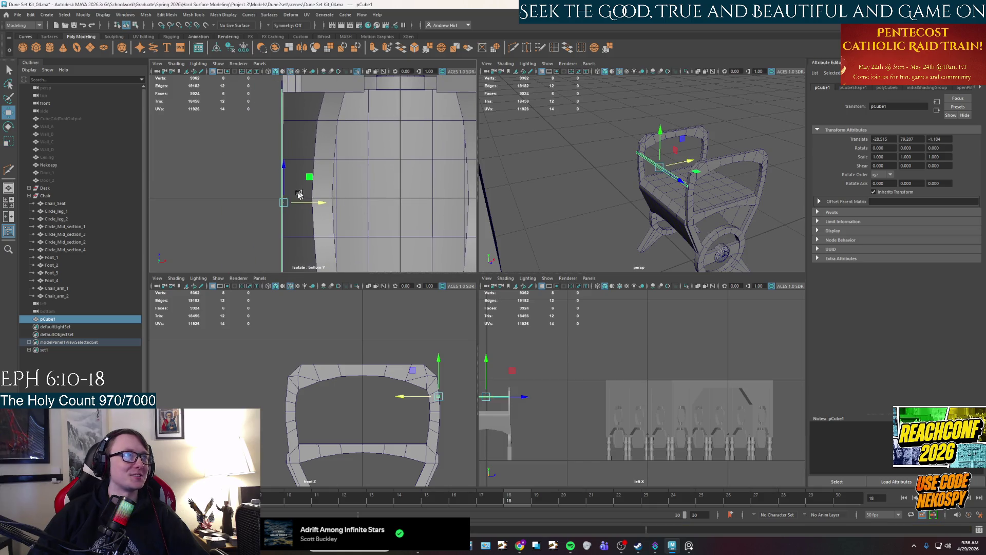
pyautogui.moveTo(285, 202); pyautogui.dragTo(286, 198)
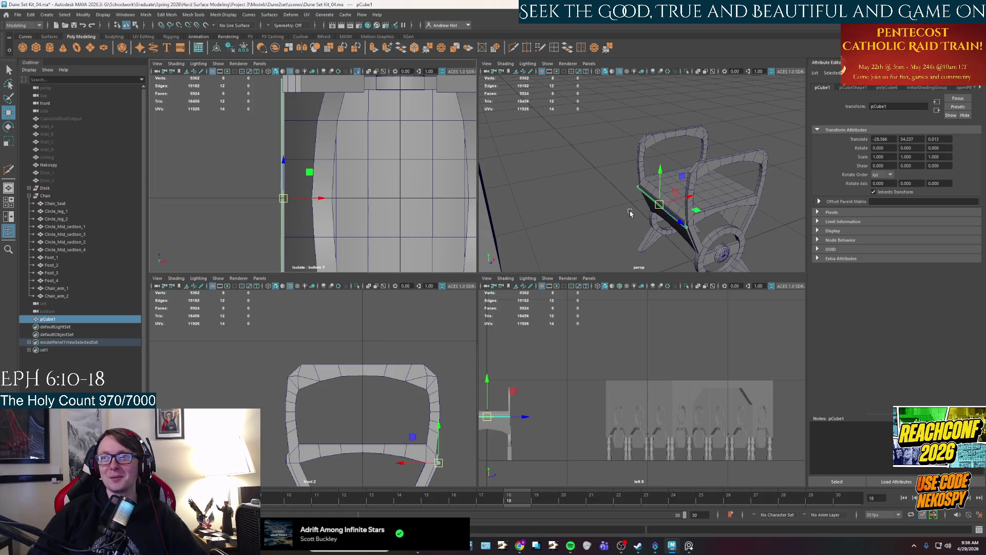
pyautogui.hotkey('ctrl', 'z')
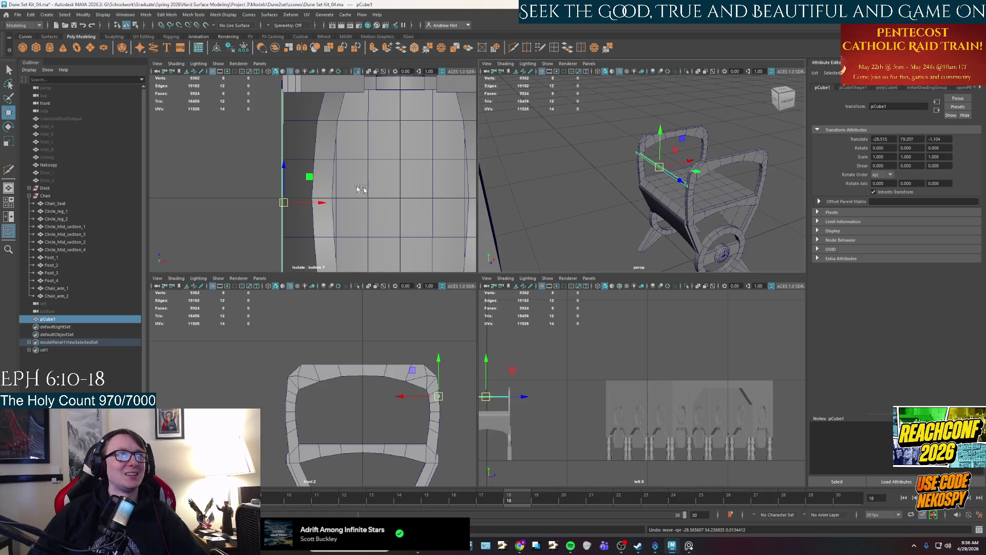
pyautogui.moveTo(284, 183); pyautogui.dragTo(284, 179)
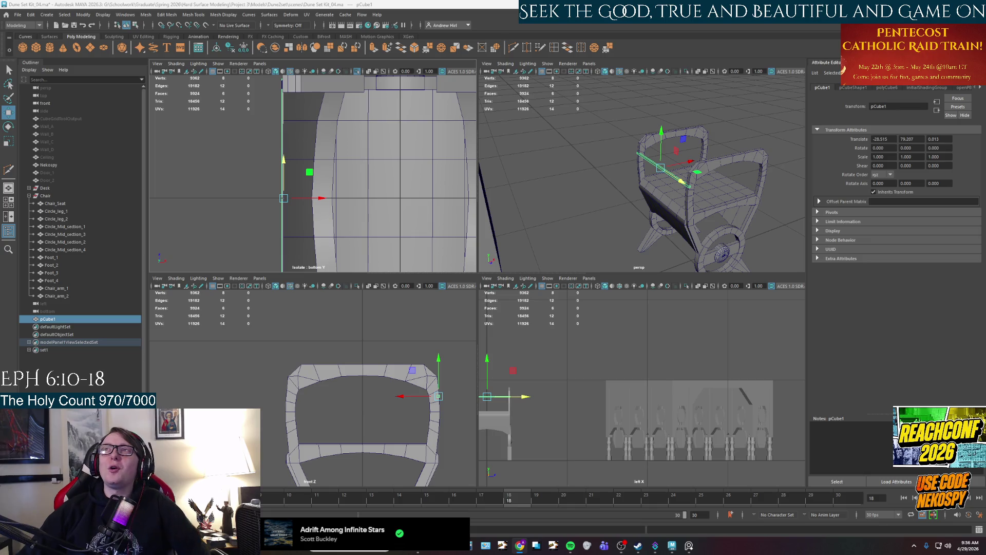
# Maximize the perspective view and stretch the bar much taller into a thin panel
pyautogui.keyDown('alt'); pyautogui.moveTo(587, 201); pyautogui.dragTo(599, 196); pyautogui.keyUp('alt')
pyautogui.press('f')
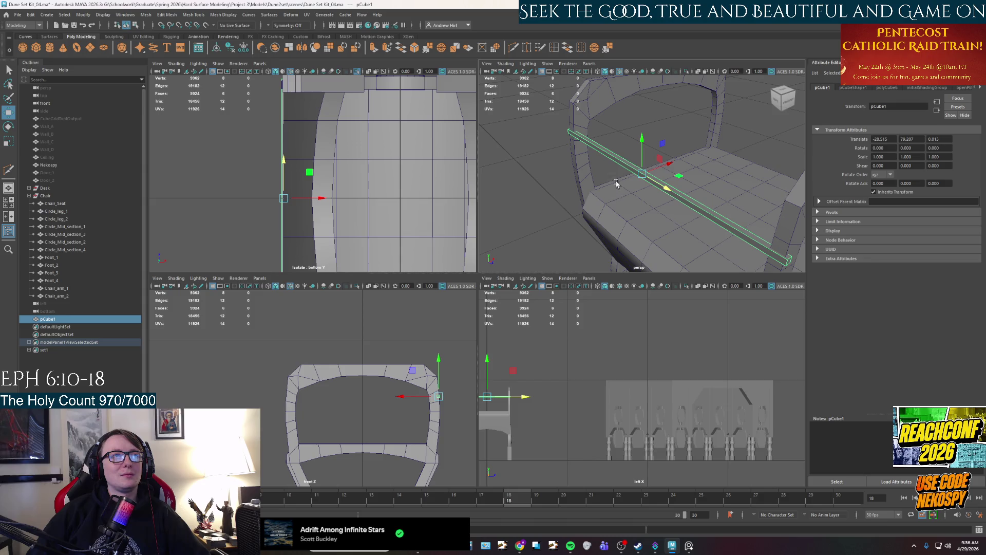
pyautogui.press('space')
pyautogui.moveTo(537, 285)
pyautogui.keyDown('alt'); pyautogui.mouseDown()
pyautogui.moveTo(548, 281)
pyautogui.moveTo(486, 291)
pyautogui.mouseUp(); pyautogui.keyUp('alt')
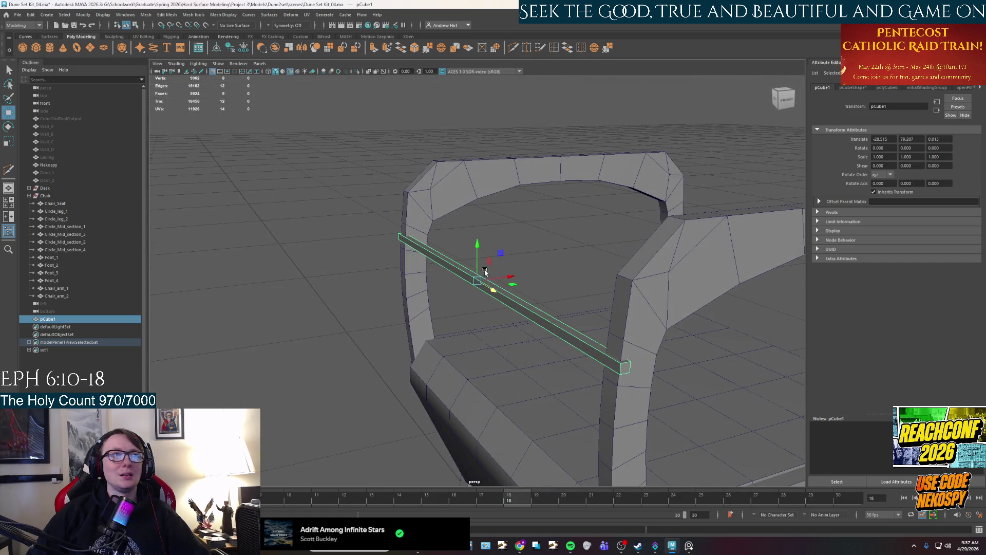
pyautogui.press('r')
pyautogui.moveTo(477, 252)
pyautogui.mouseDown()
pyautogui.moveTo(477, 270)
pyautogui.moveTo(476, 218)
pyautogui.mouseUp()
# Raise the panel above the chair back to Translate Y 105.747
pyautogui.press('w')
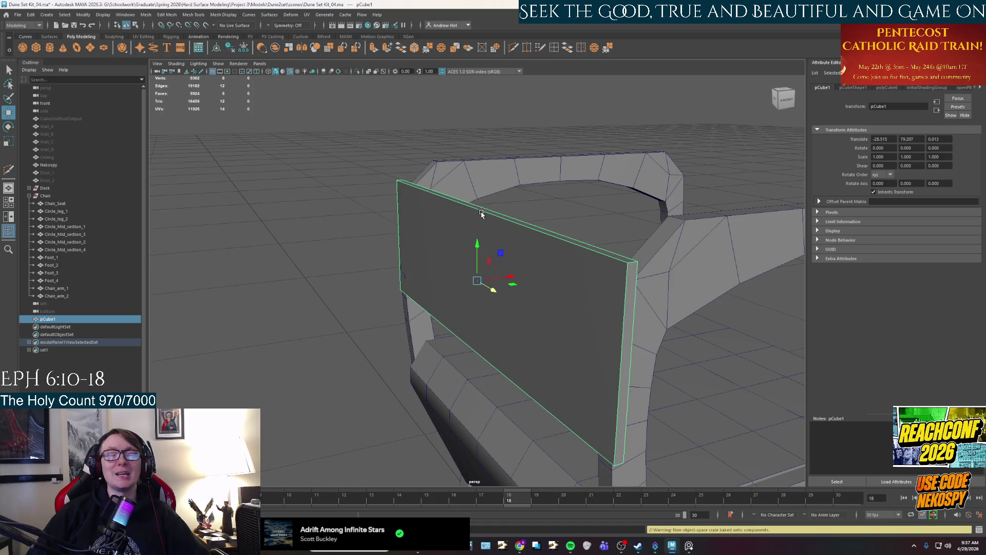
pyautogui.moveTo(478, 260)
pyautogui.mouseDown()
pyautogui.moveTo(474, 128)
pyautogui.moveTo(477, 136)
pyautogui.mouseUp()
pyautogui.press('f')
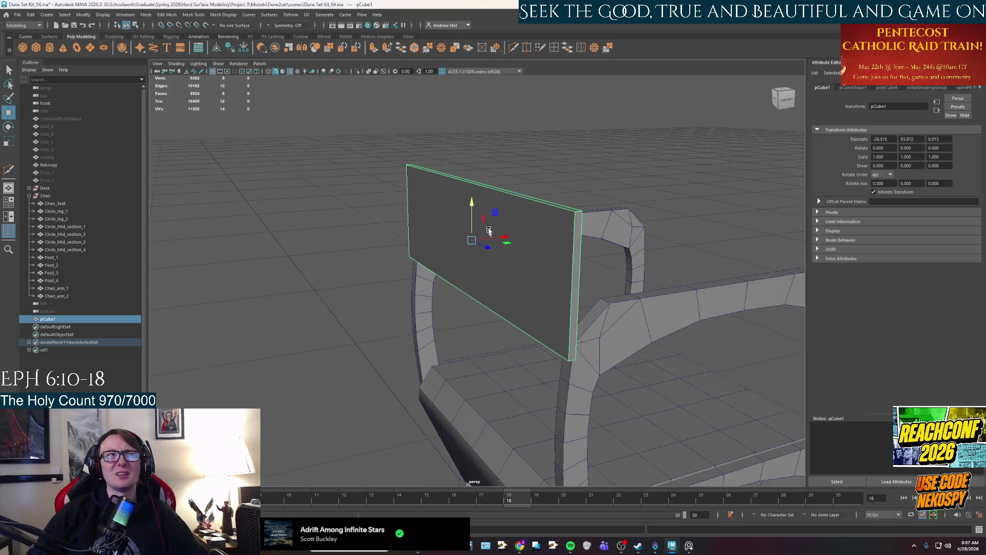
pyautogui.moveTo(471, 222); pyautogui.dragTo(464, 145)
pyautogui.moveTo(596, 255)
pyautogui.keyDown('alt'); pyautogui.mouseDown()
pyautogui.moveTo(541, 280)
pyautogui.moveTo(532, 319)
pyautogui.moveTo(542, 311)
pyautogui.mouseUp(); pyautogui.keyUp('alt')
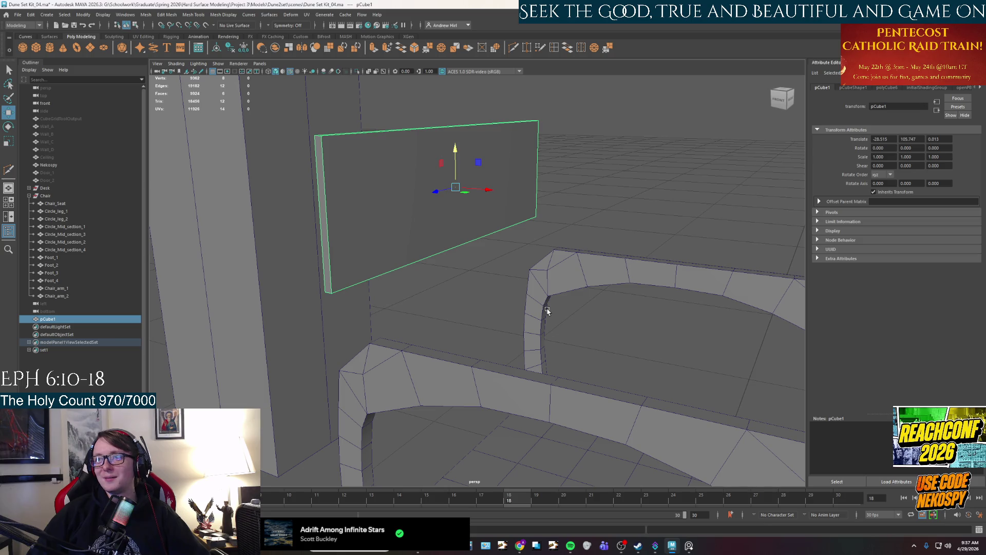
pyautogui.moveTo(520, 241)
pyautogui.keyDown('alt'); pyautogui.mouseDown()
pyautogui.moveTo(539, 222)
pyautogui.moveTo(563, 223)
pyautogui.mouseUp(); pyautogui.keyUp('alt')
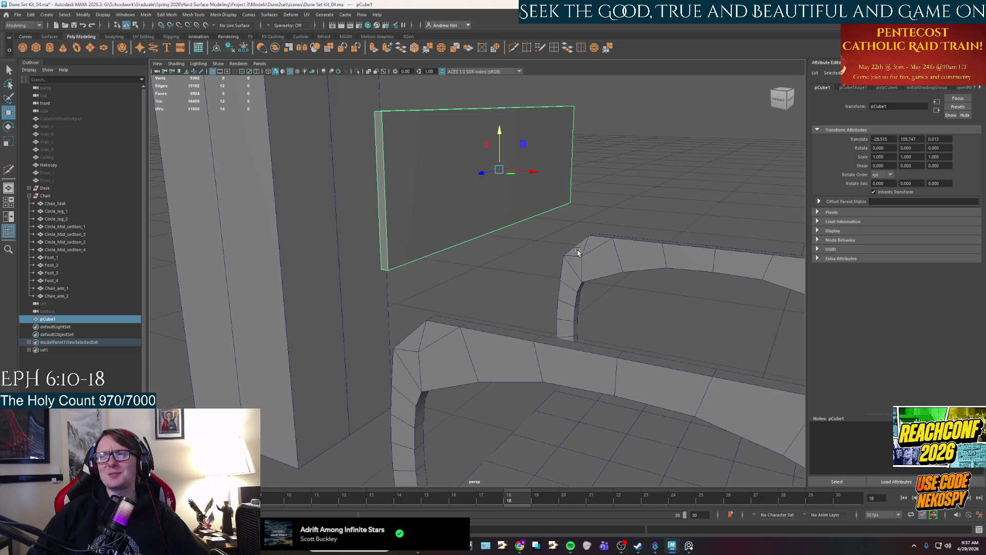
pyautogui.moveTo(519, 207)
pyautogui.keyDown('alt'); pyautogui.mouseDown()
pyautogui.moveTo(555, 206)
pyautogui.moveTo(517, 206)
pyautogui.moveTo(534, 286)
pyautogui.mouseUp(); pyautogui.keyUp('alt')
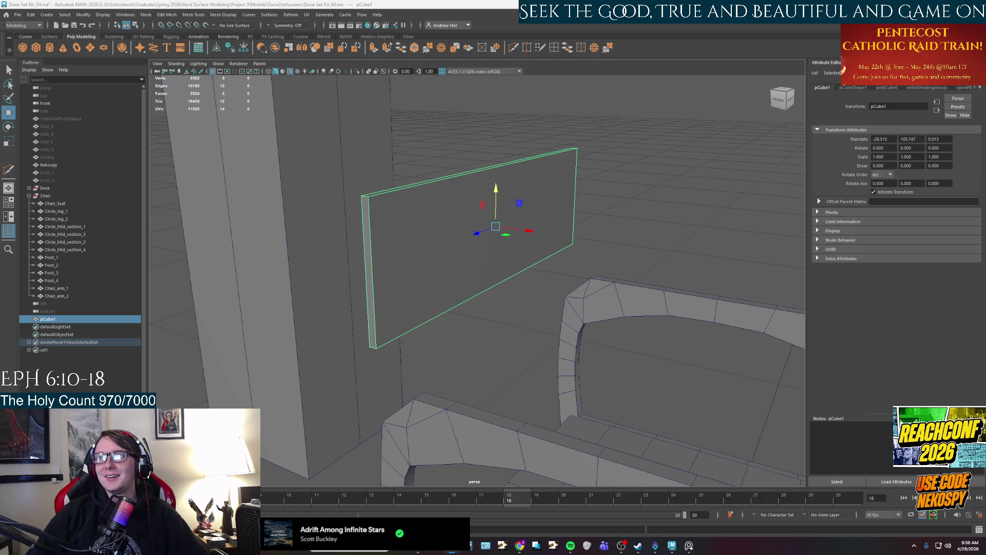
# Open the psychad7.png Dexamyl advertisement reference image
pyautogui.press('Return')
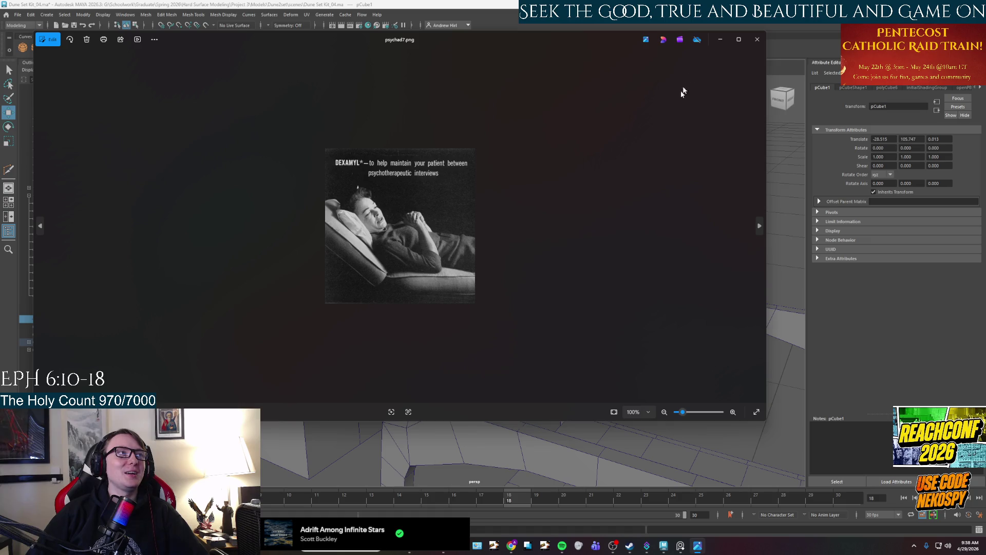
# Minimize the Photos window showing the Dexamyl advertisement
pyautogui.click(720, 39)
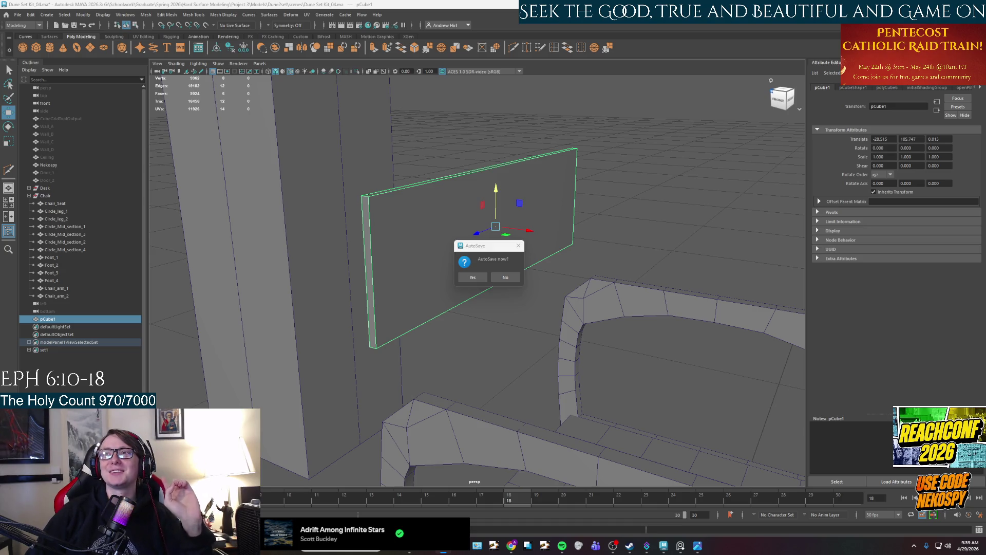
pyautogui.scroll(3, 438, 179)
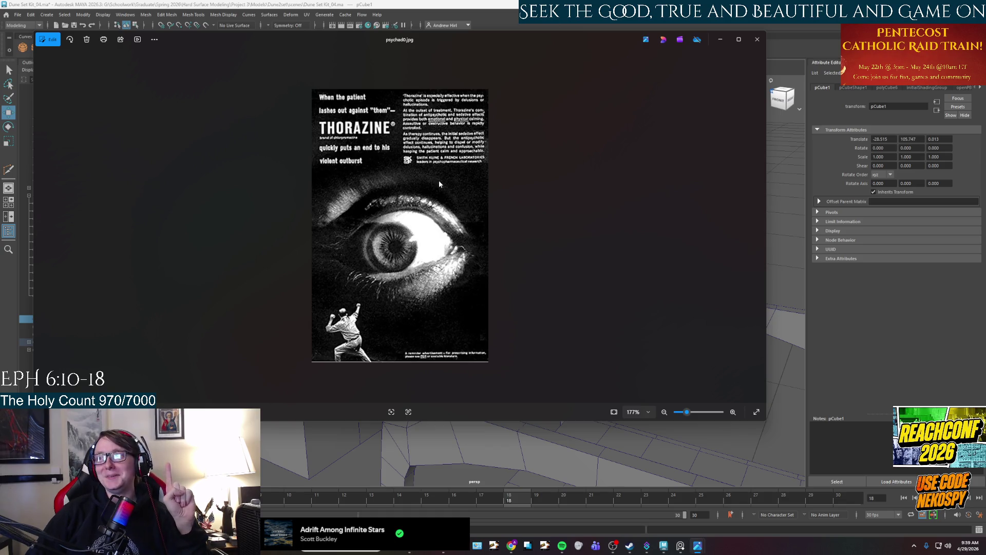
pyautogui.scroll(2, 442, 173)
pyautogui.scroll(-5, 492, 158)
pyautogui.click(757, 39)
pyautogui.scroll(3, 426, 191)
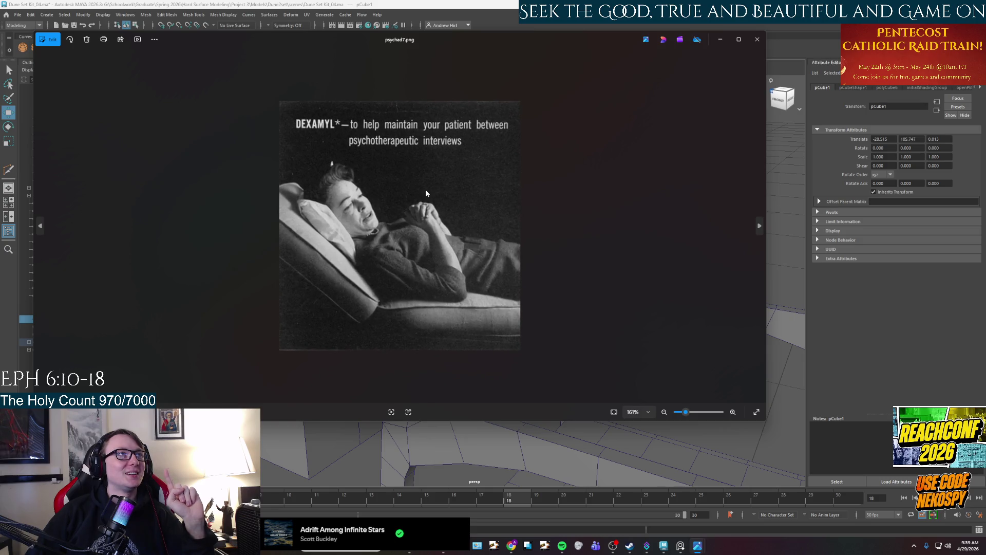
pyautogui.click(757, 39)
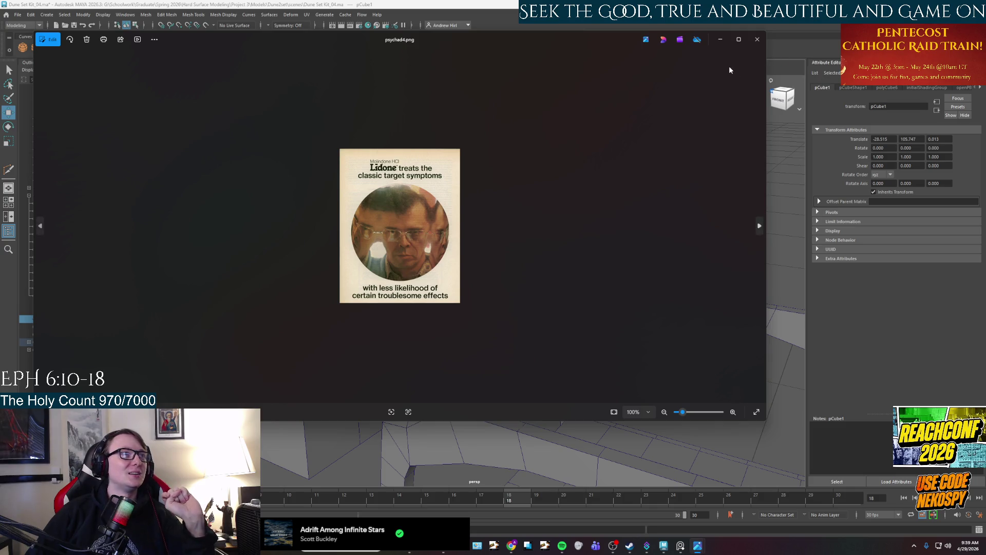
pyautogui.click(757, 39)
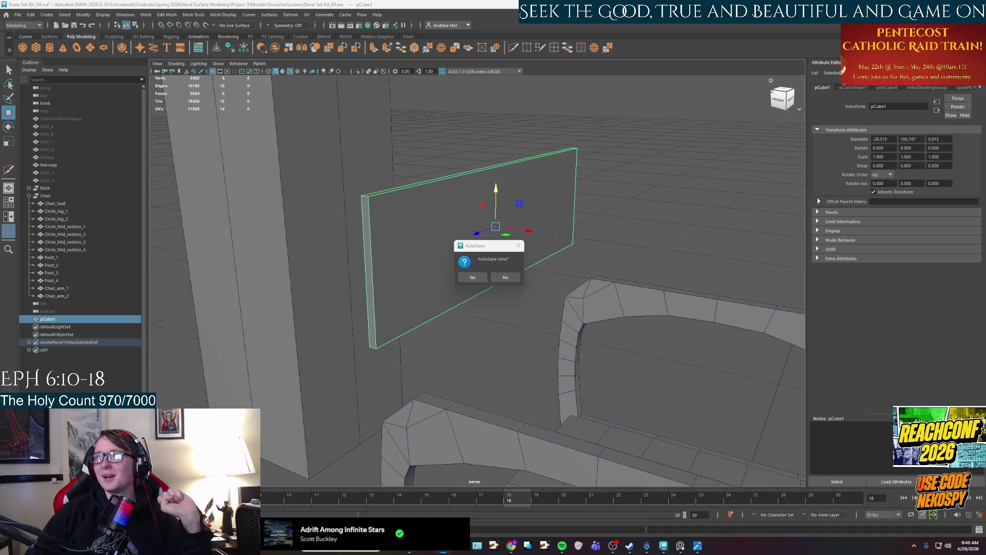
pyautogui.hotkey('alt', 'Tab')
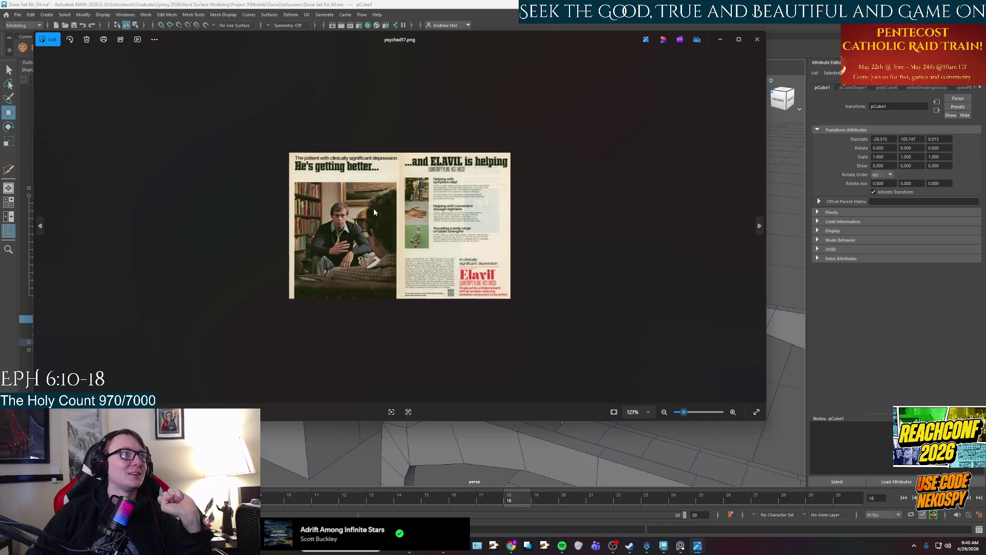
pyautogui.click(757, 39)
pyautogui.hotkey('alt', 'Tab')
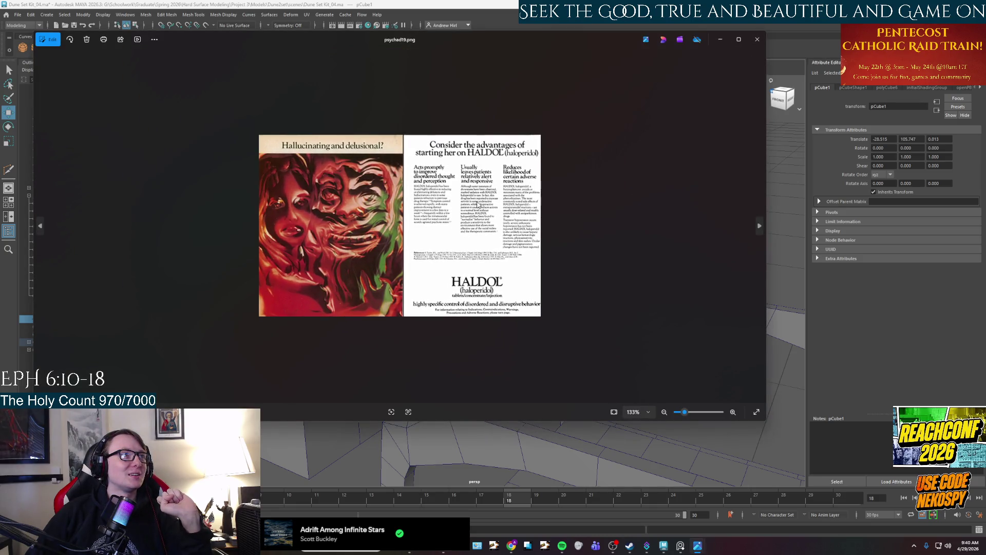
pyautogui.scroll(2, 477, 204)
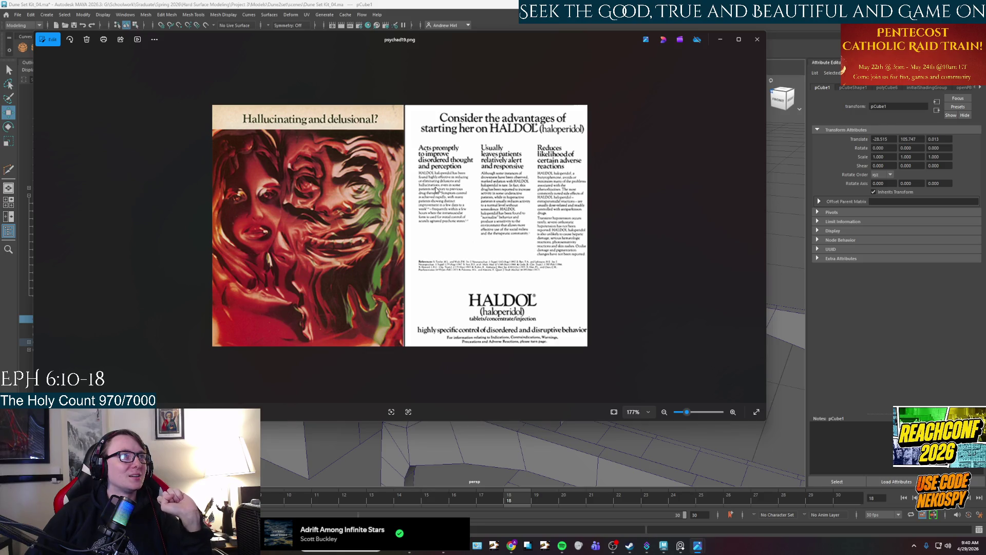
pyautogui.scroll(-2, 436, 189)
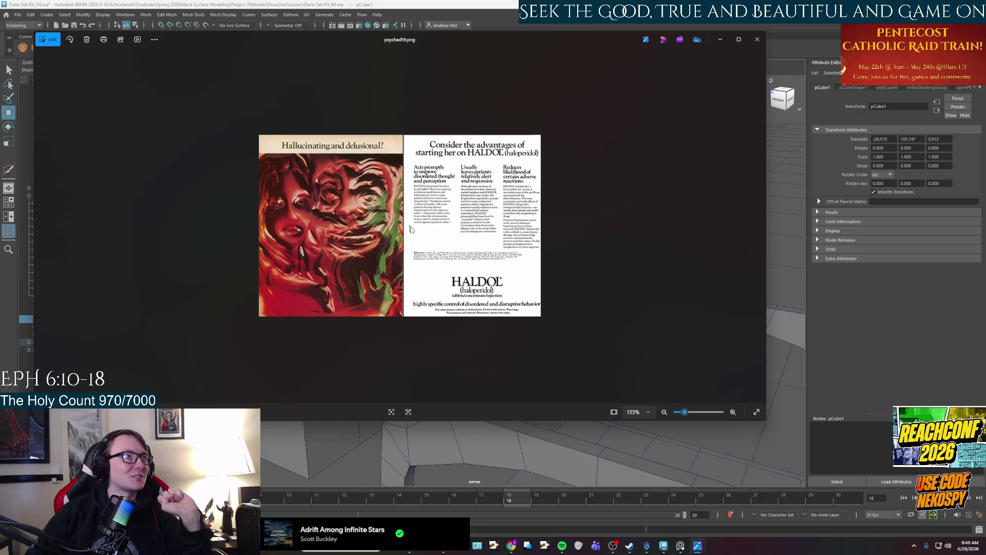
pyautogui.scroll(2, 480, 210)
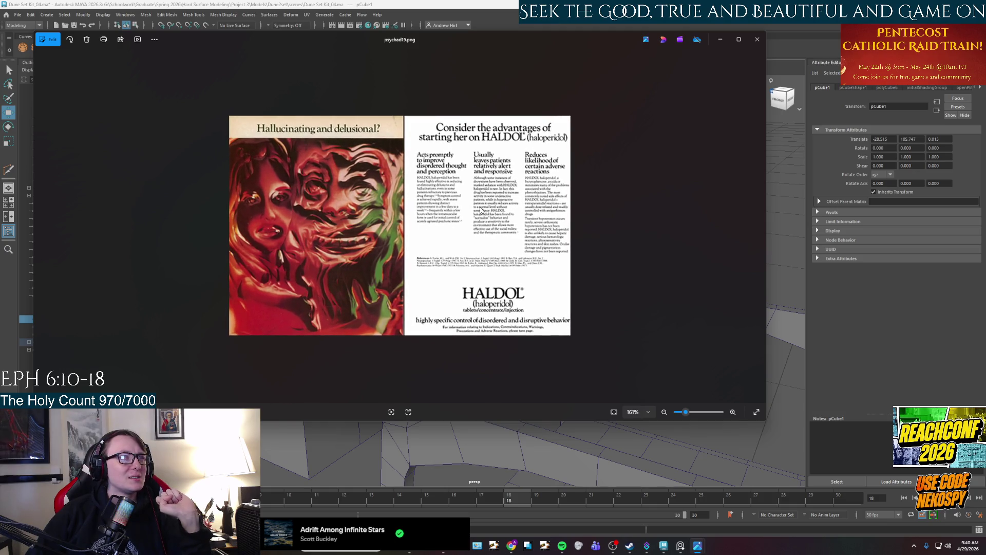
pyautogui.click(751, 42)
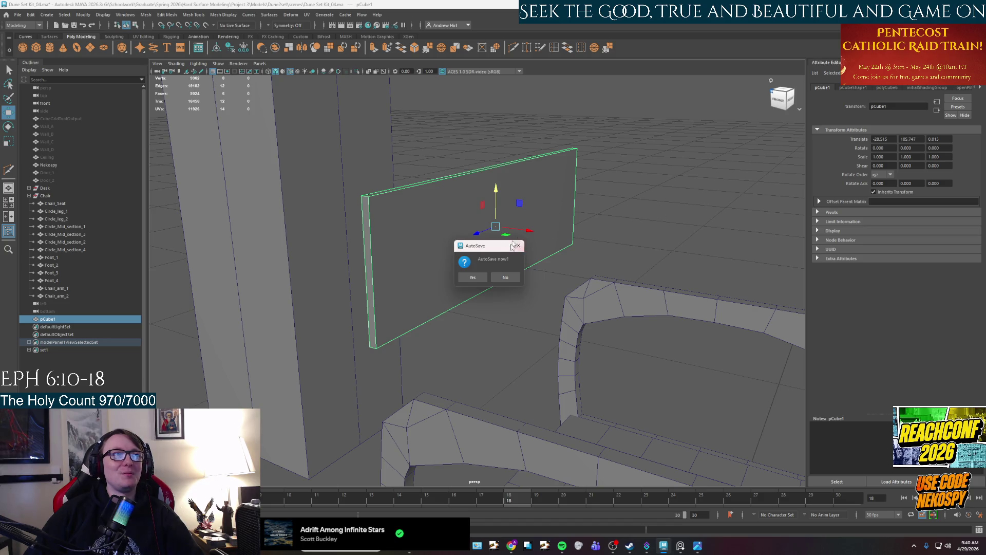
# Accept the AutoSave, inspect the poster panel, then bring up the 'hang in there cat' image results
pyautogui.click(469, 278)
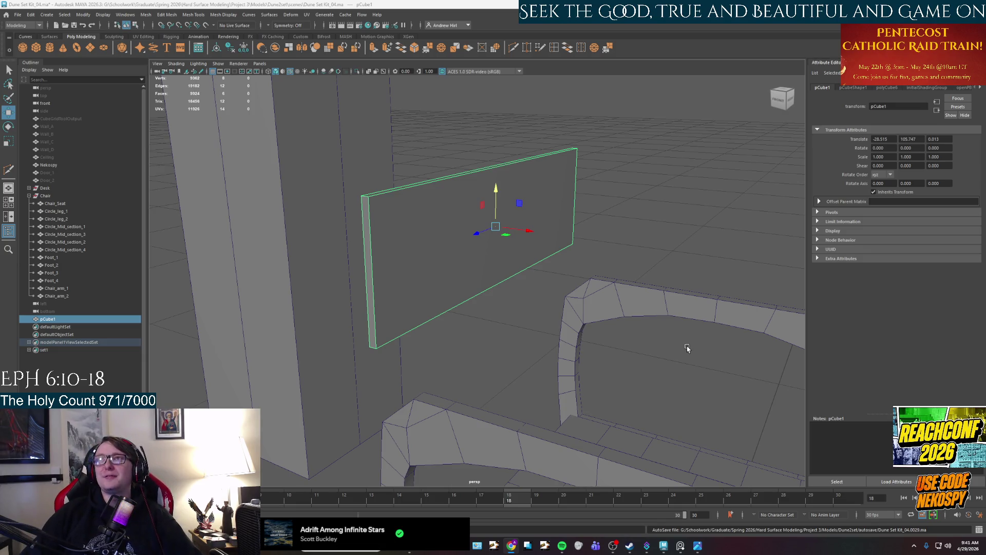
pyautogui.keyDown('alt'); pyautogui.moveTo(519, 249); pyautogui.dragTo(521, 250); pyautogui.keyUp('alt')
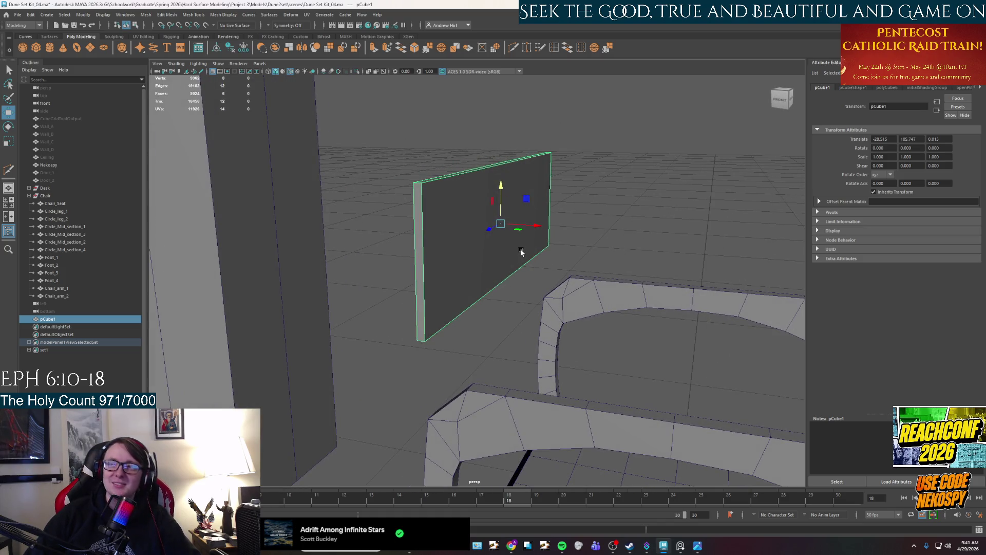
pyautogui.moveTo(513, 260)
pyautogui.keyDown('alt'); pyautogui.mouseDown()
pyautogui.moveTo(572, 322)
pyautogui.moveTo(555, 315)
pyautogui.moveTo(551, 324)
pyautogui.mouseUp(); pyautogui.keyUp('alt')
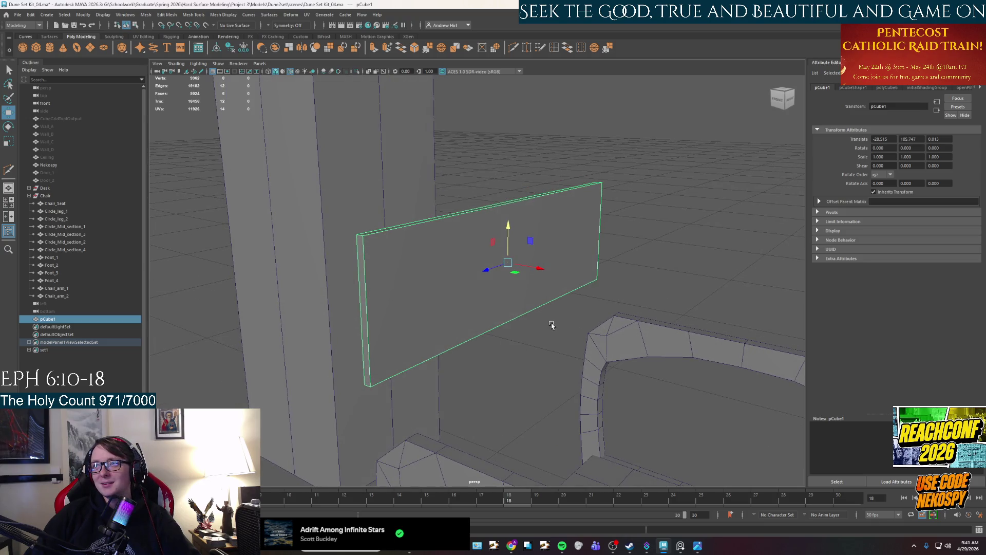
pyautogui.keyDown('alt'); pyautogui.moveTo(549, 264); pyautogui.dragTo(565, 259); pyautogui.keyUp('alt')
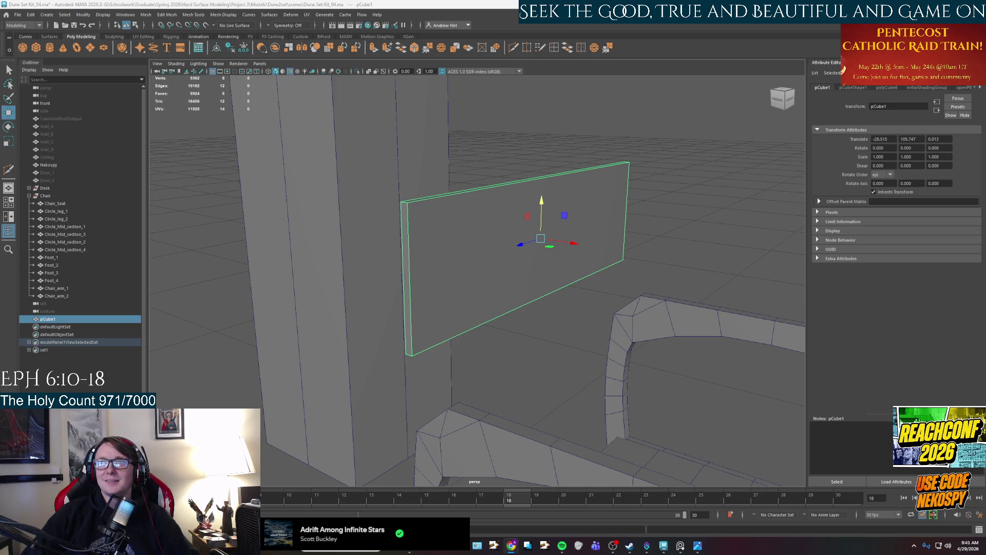
pyautogui.hotkey('alt', 'Tab')
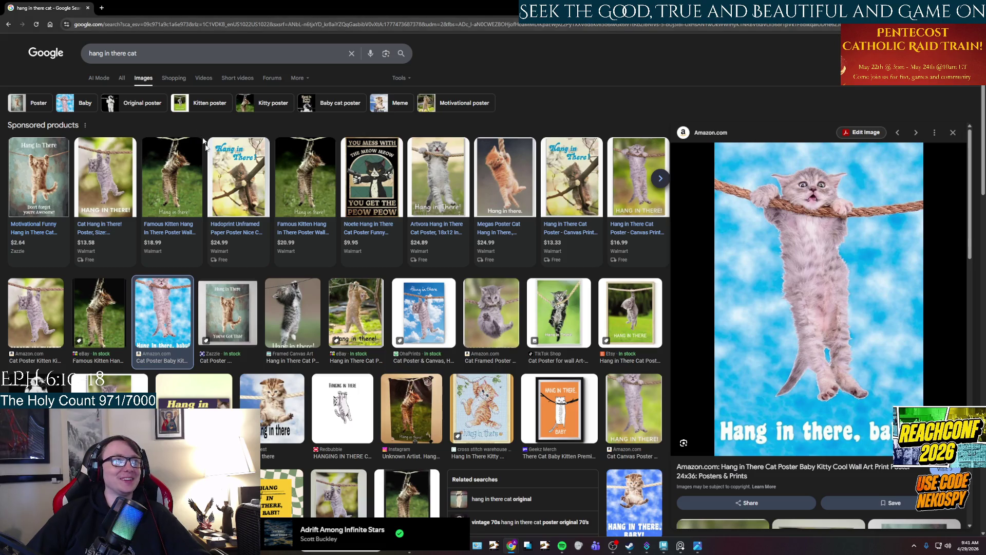
# Search images for 'hang in there tyranid', browse the results, and return to Maya
pyautogui.click(145, 54)
pyautogui.press('BackSpace')
pyautogui.press('BackSpace')
pyautogui.press('BackSpace')
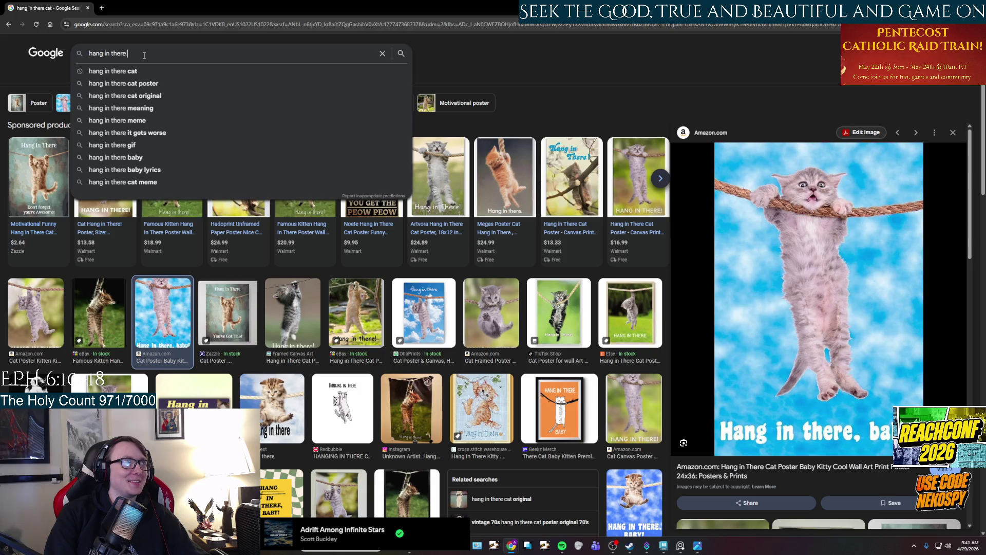
pyautogui.write('tyra')
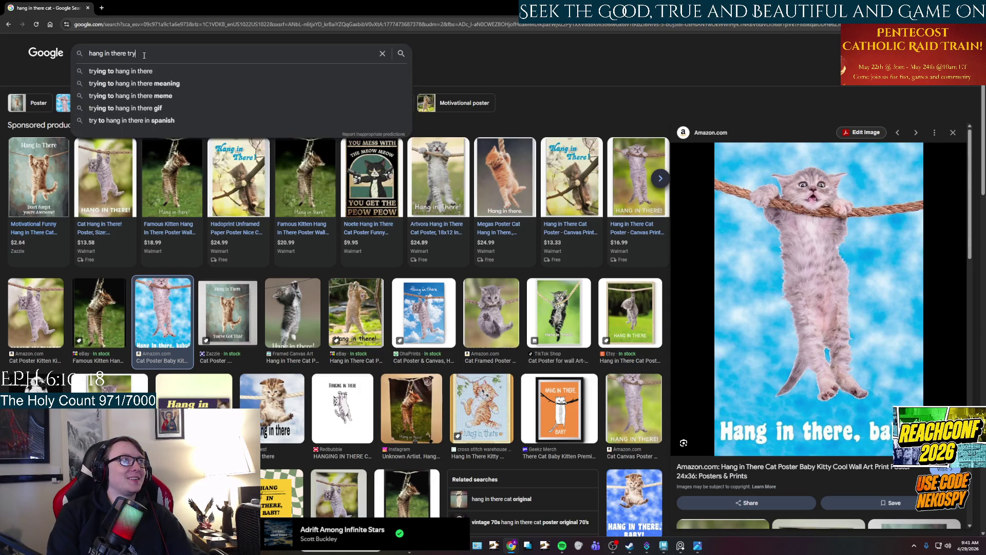
pyautogui.write('nid')
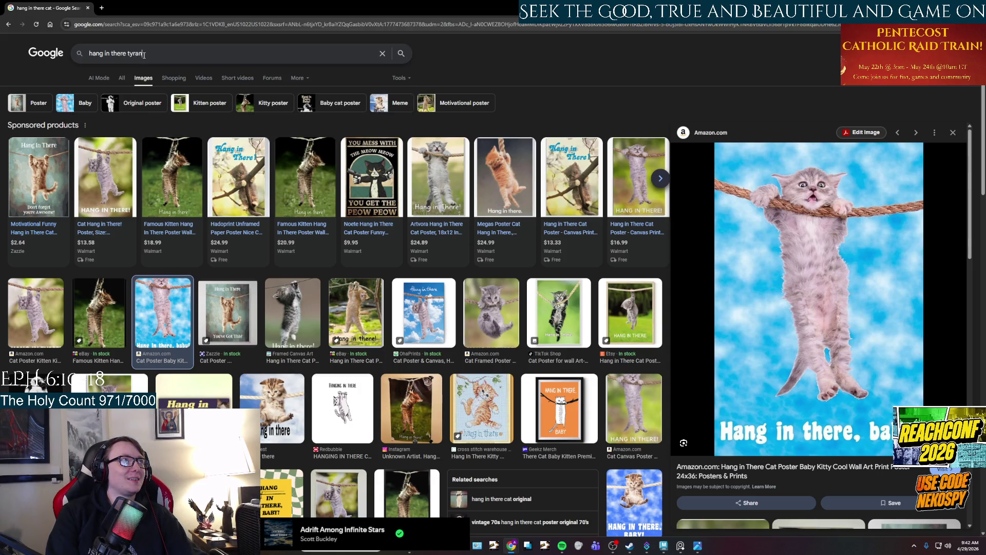
pyautogui.press('Return')
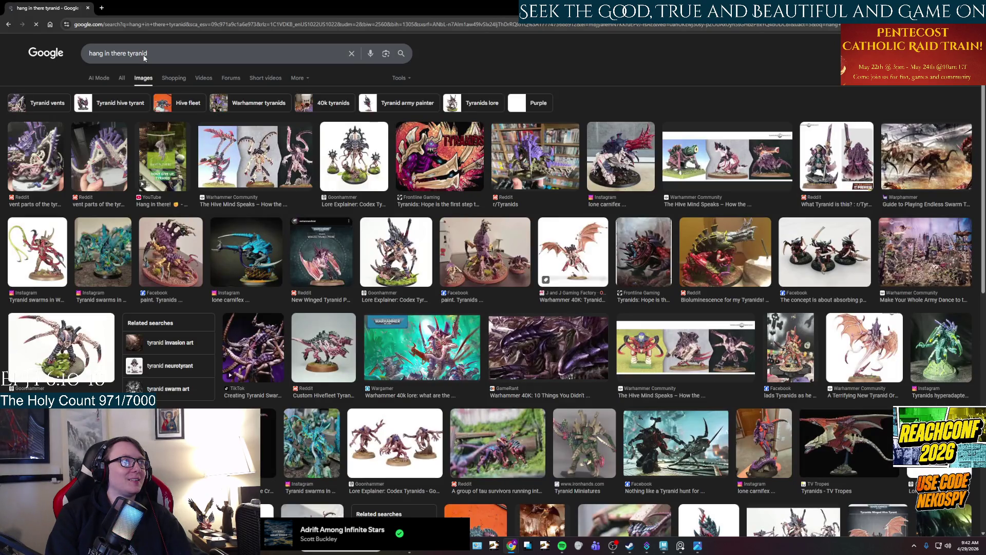
pyautogui.scroll(-2, 201, 279)
pyautogui.scroll(2, 154, 154)
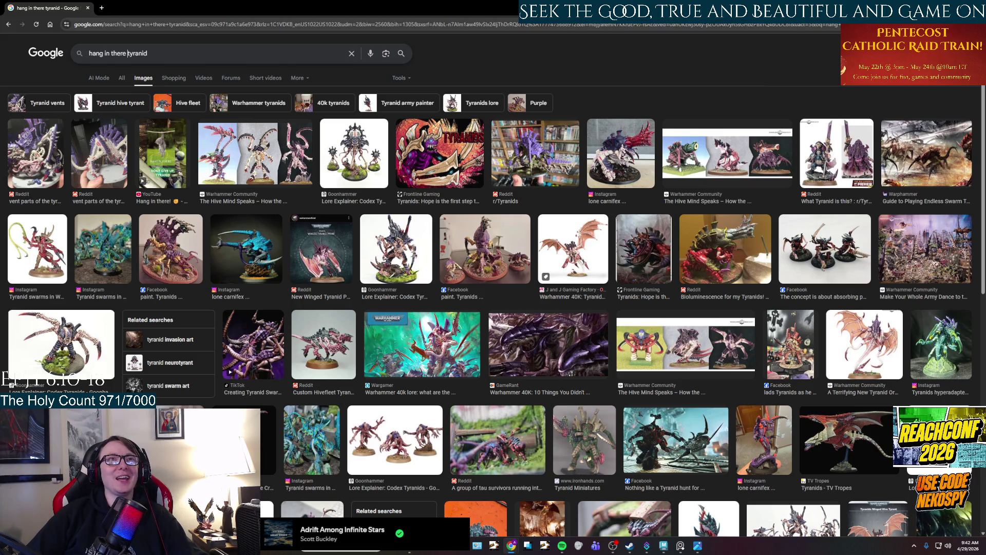
pyautogui.hotkey('alt', 'Tab')
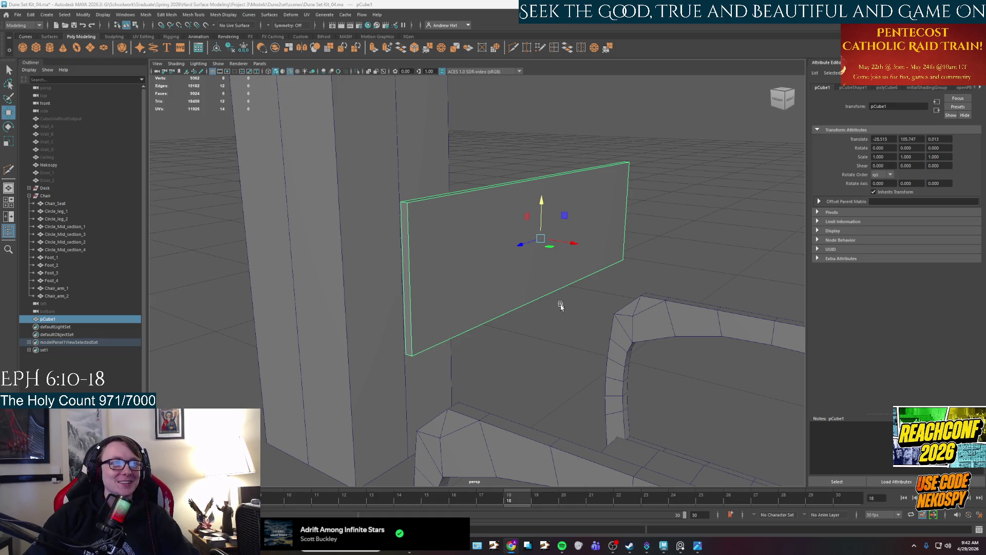
# Face the panel's broad side and briefly view, then close, the psychad7.png reference image
pyautogui.moveTo(554, 346)
pyautogui.keyDown('alt'); pyautogui.mouseDown()
pyautogui.moveTo(585, 341)
pyautogui.moveTo(565, 308)
pyautogui.mouseUp(); pyautogui.keyUp('alt')
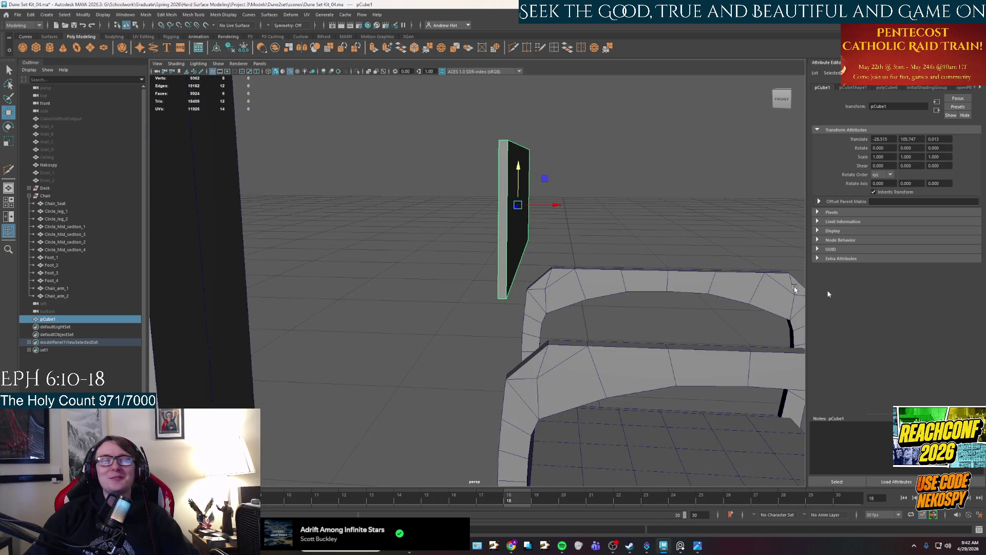
pyautogui.keyDown('alt'); pyautogui.moveTo(655, 298); pyautogui.dragTo(607, 308); pyautogui.keyUp('alt')
pyautogui.moveTo(532, 248)
pyautogui.keyDown('alt'); pyautogui.mouseDown()
pyautogui.moveTo(564, 316)
pyautogui.moveTo(583, 324)
pyautogui.moveTo(588, 257)
pyautogui.moveTo(616, 270)
pyautogui.mouseUp(); pyautogui.keyUp('alt')
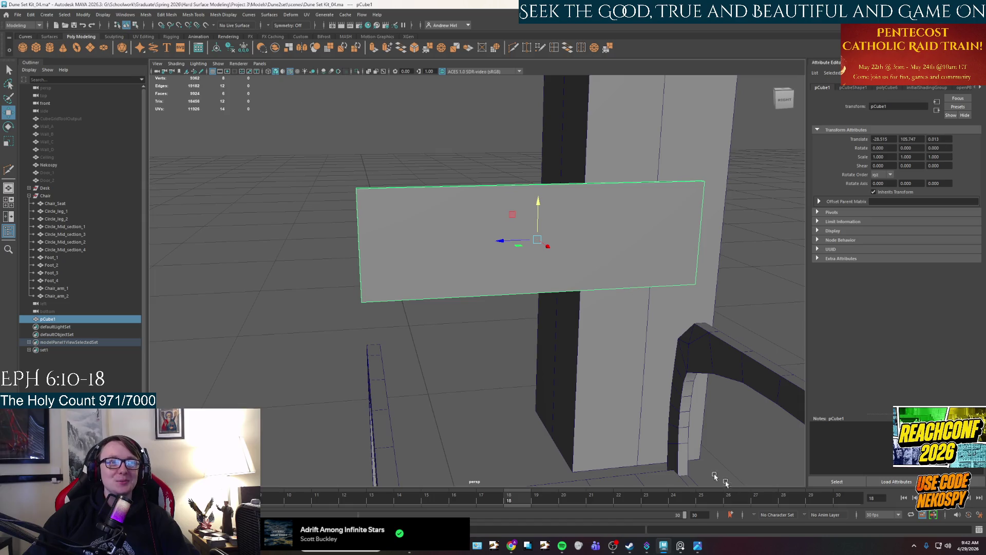
pyautogui.click(698, 546)
pyautogui.click(699, 545)
pyautogui.click(698, 545)
pyautogui.click(757, 39)
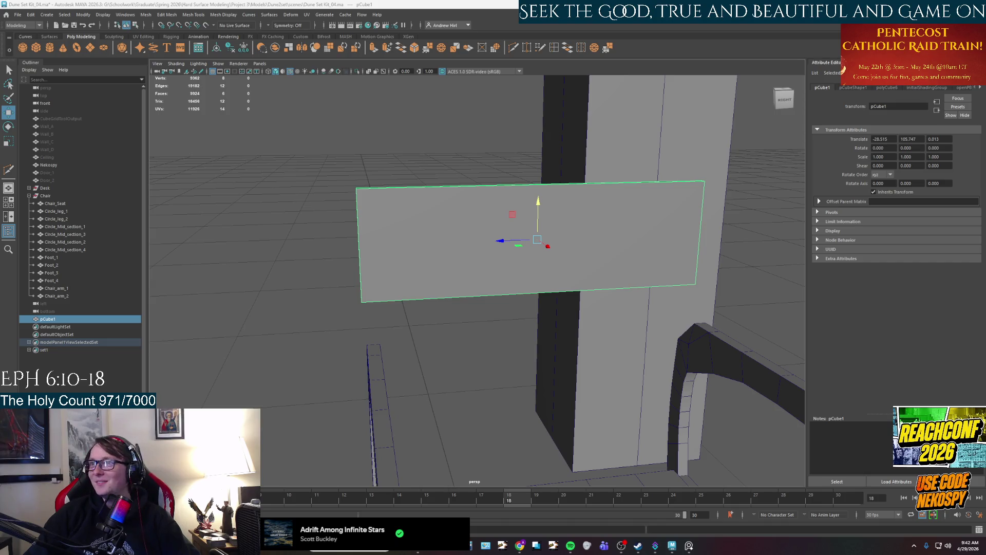
# Widen the panel along X and lower it to Translate Y 93.145
pyautogui.moveTo(635, 286)
pyautogui.keyDown('alt'); pyautogui.mouseDown()
pyautogui.moveTo(579, 288)
pyautogui.moveTo(632, 280)
pyautogui.mouseUp(); pyautogui.keyUp('alt')
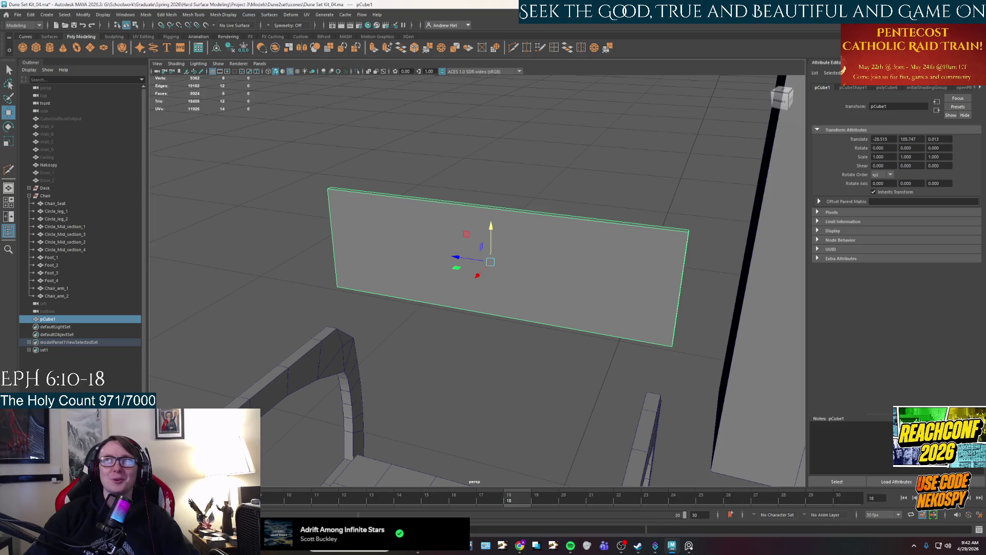
pyautogui.moveTo(126, 334)
pyautogui.keyDown('alt'); pyautogui.mouseDown()
pyautogui.moveTo(203, 346)
pyautogui.moveTo(438, 322)
pyautogui.moveTo(536, 327)
pyautogui.moveTo(513, 326)
pyautogui.moveTo(532, 343)
pyautogui.mouseUp(); pyautogui.keyUp('alt')
pyautogui.press('r')
pyautogui.keyDown('alt'); pyautogui.moveTo(553, 278); pyautogui.dragTo(556, 274); pyautogui.keyUp('alt')
pyautogui.moveTo(544, 311)
pyautogui.keyDown('alt'); pyautogui.mouseDown()
pyautogui.moveTo(500, 277)
pyautogui.moveTo(500, 310)
pyautogui.mouseUp(); pyautogui.keyUp('alt')
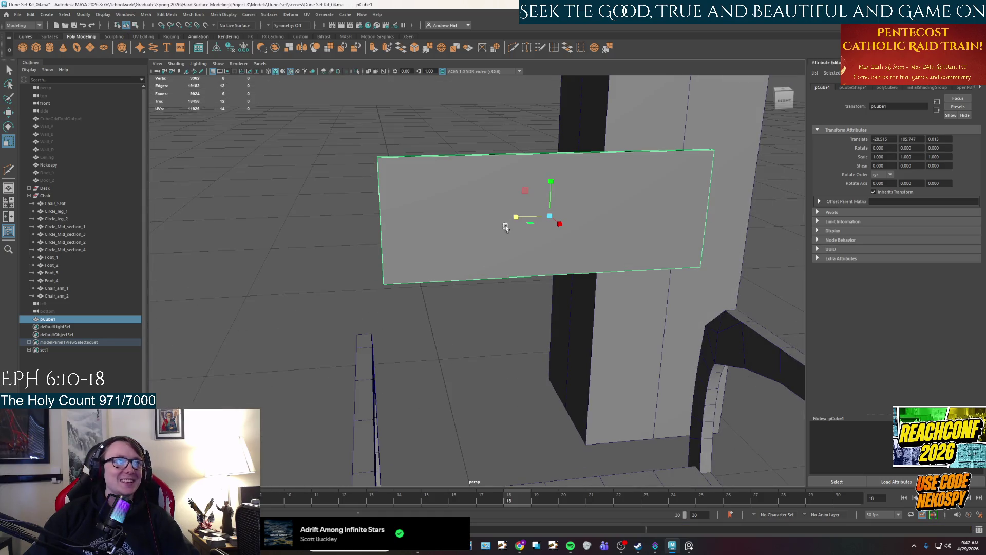
pyautogui.moveTo(512, 220); pyautogui.dragTo(505, 220)
pyautogui.press('w')
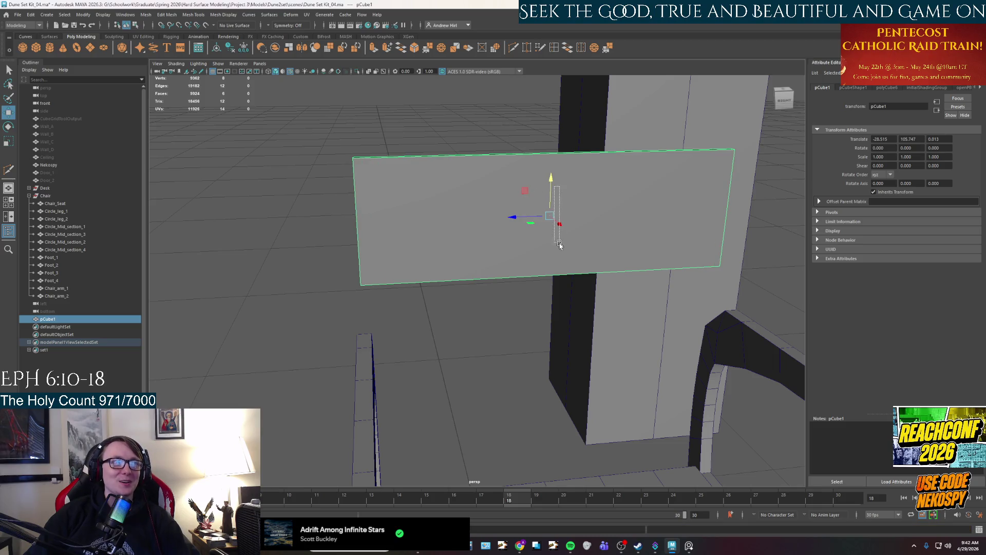
pyautogui.moveTo(551, 269)
pyautogui.mouseDown()
pyautogui.moveTo(590, 227)
pyautogui.moveTo(544, 293)
pyautogui.mouseUp()
pyautogui.press('r')
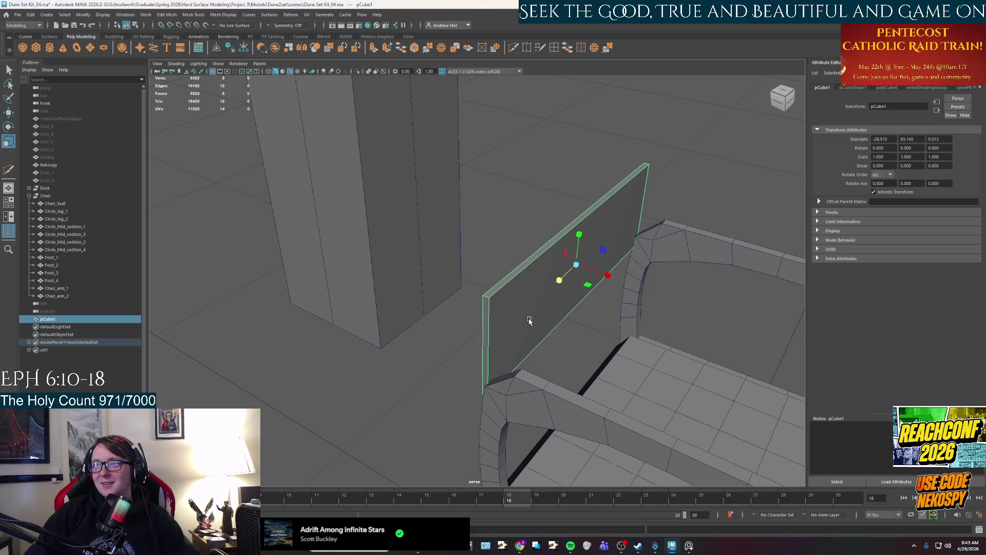
# Slide the panel along X to -24.045, centring it across the chair back
pyautogui.keyDown('alt'); pyautogui.moveTo(529, 320); pyautogui.dragTo(531, 296); pyautogui.keyUp('alt')
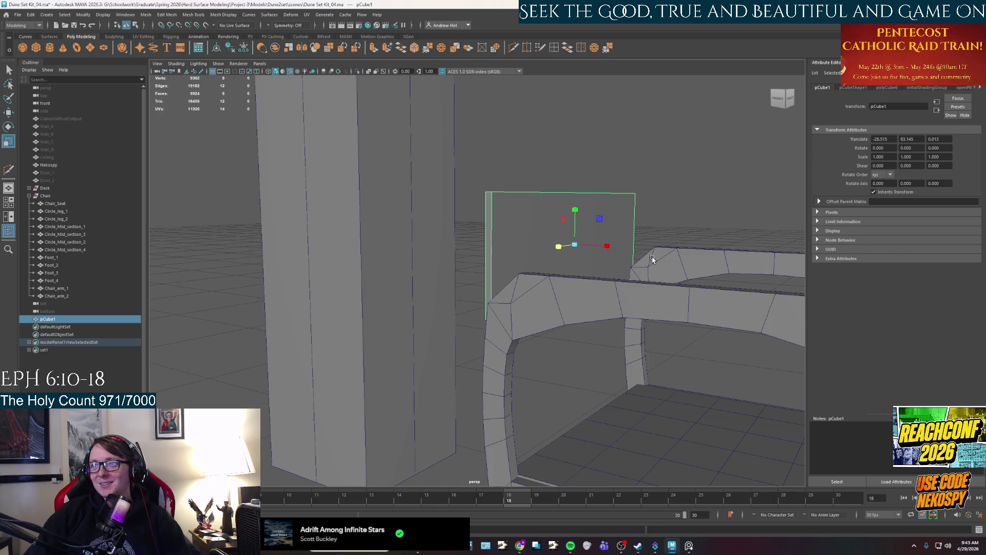
pyautogui.moveTo(645, 258)
pyautogui.keyDown('alt'); pyautogui.mouseDown()
pyautogui.moveTo(627, 269)
pyautogui.moveTo(660, 264)
pyautogui.moveTo(629, 269)
pyautogui.moveTo(652, 269)
pyautogui.moveTo(667, 257)
pyautogui.moveTo(605, 273)
pyautogui.moveTo(559, 310)
pyautogui.moveTo(557, 254)
pyautogui.moveTo(572, 238)
pyautogui.moveTo(599, 236)
pyautogui.moveTo(528, 279)
pyautogui.moveTo(524, 314)
pyautogui.moveTo(545, 335)
pyautogui.mouseUp(); pyautogui.keyUp('alt')
pyautogui.press('w')
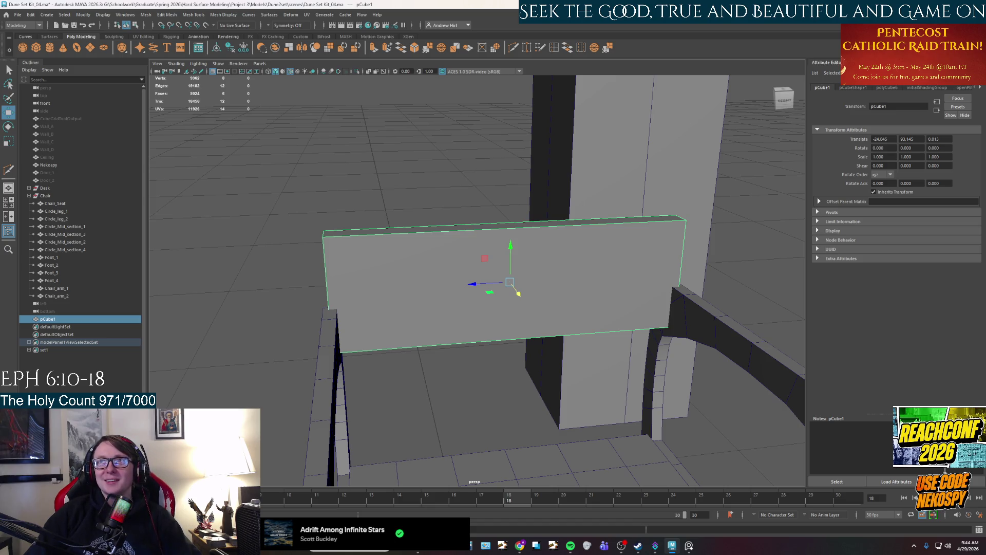
pyautogui.keyDown('alt'); pyautogui.moveTo(535, 382); pyautogui.dragTo(525, 375); pyautogui.keyUp('alt')
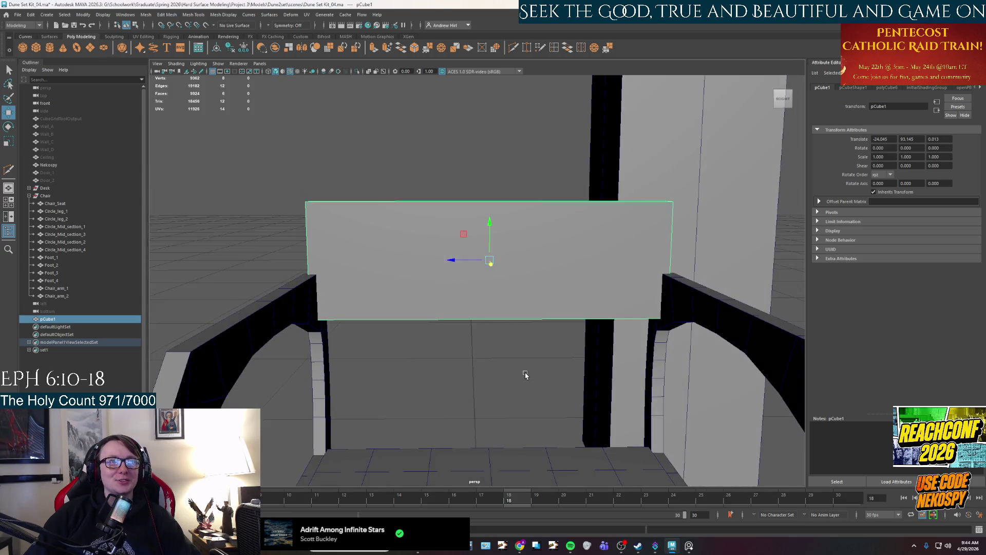